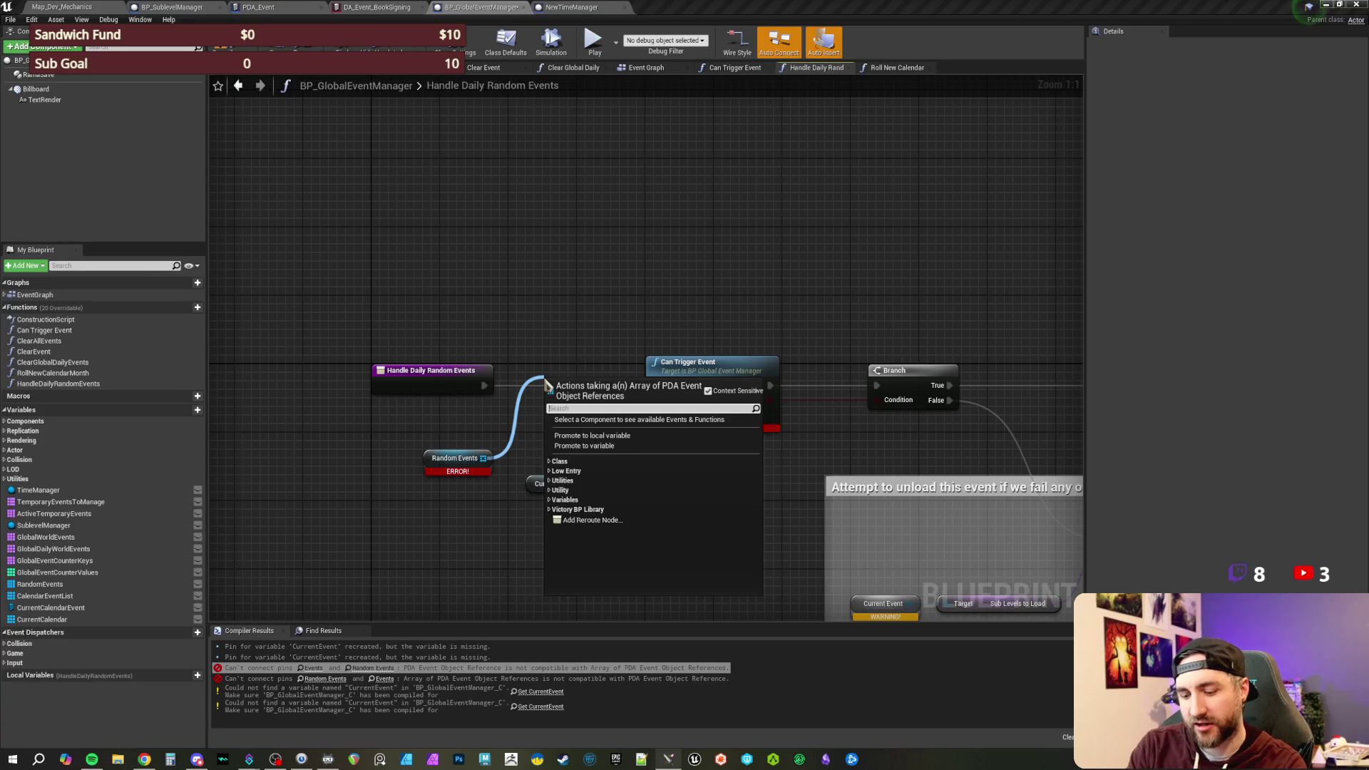
- Insert a For Each Loop over Random Events on the event's execution wire and compile
key(Return)
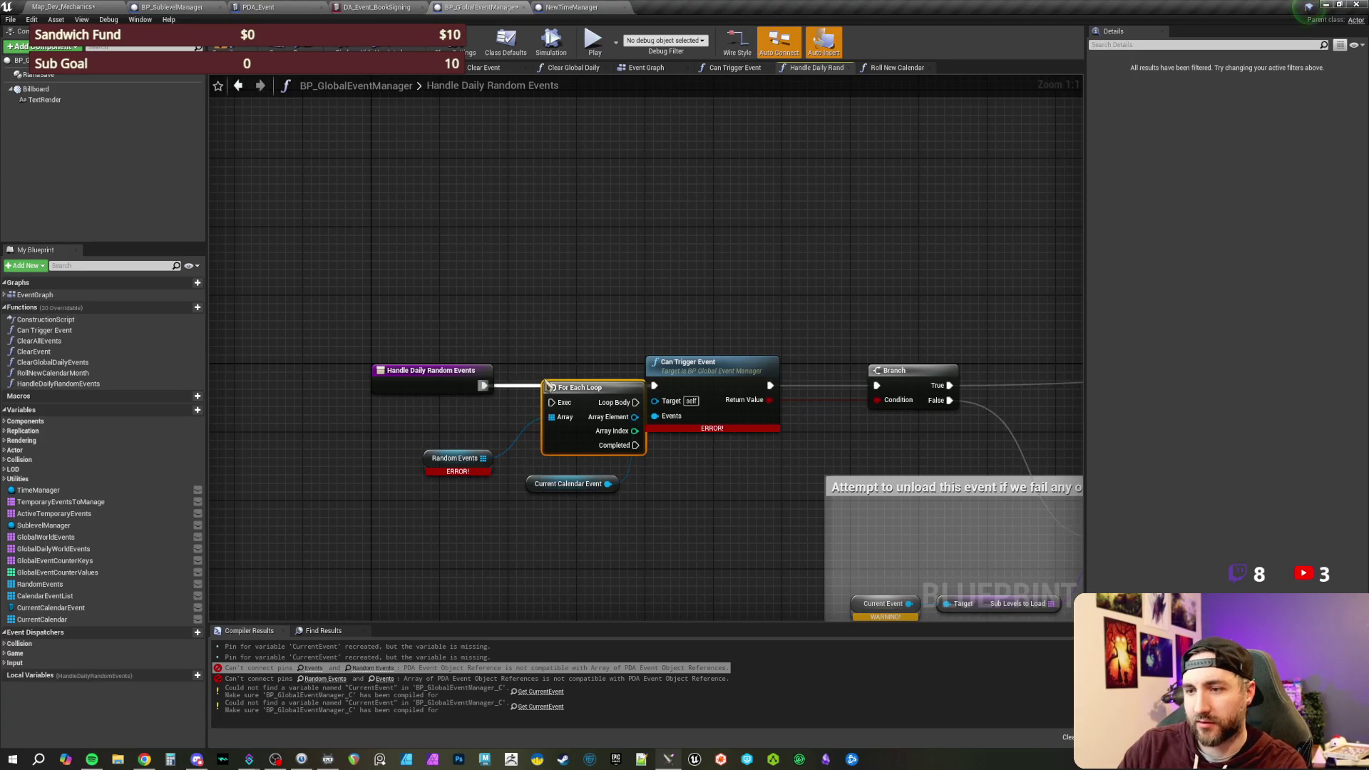
drag(580, 392, 546, 374)
drag(454, 461, 438, 453)
key(F7)
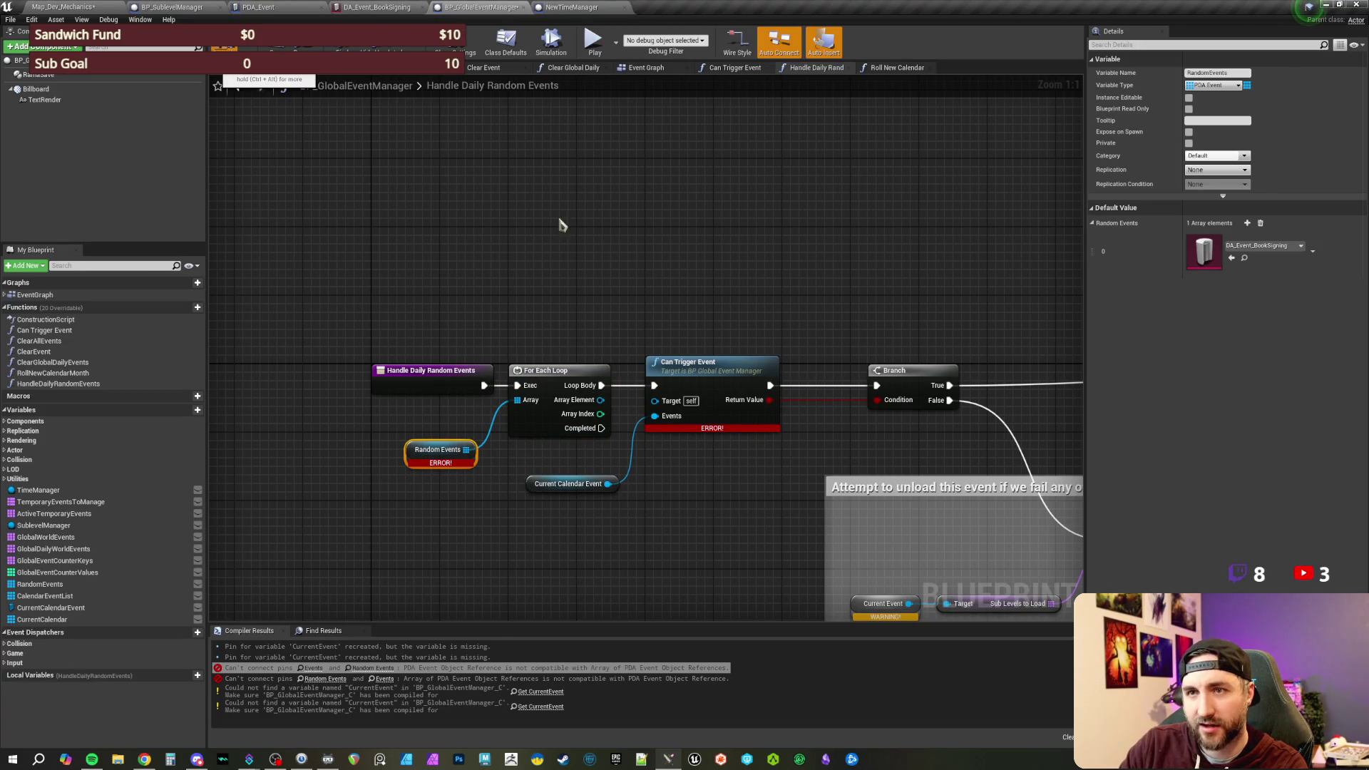
- Give Random Events a tooltip saying calendar events are handled separately
click(1202, 121)
text(Just daily random)
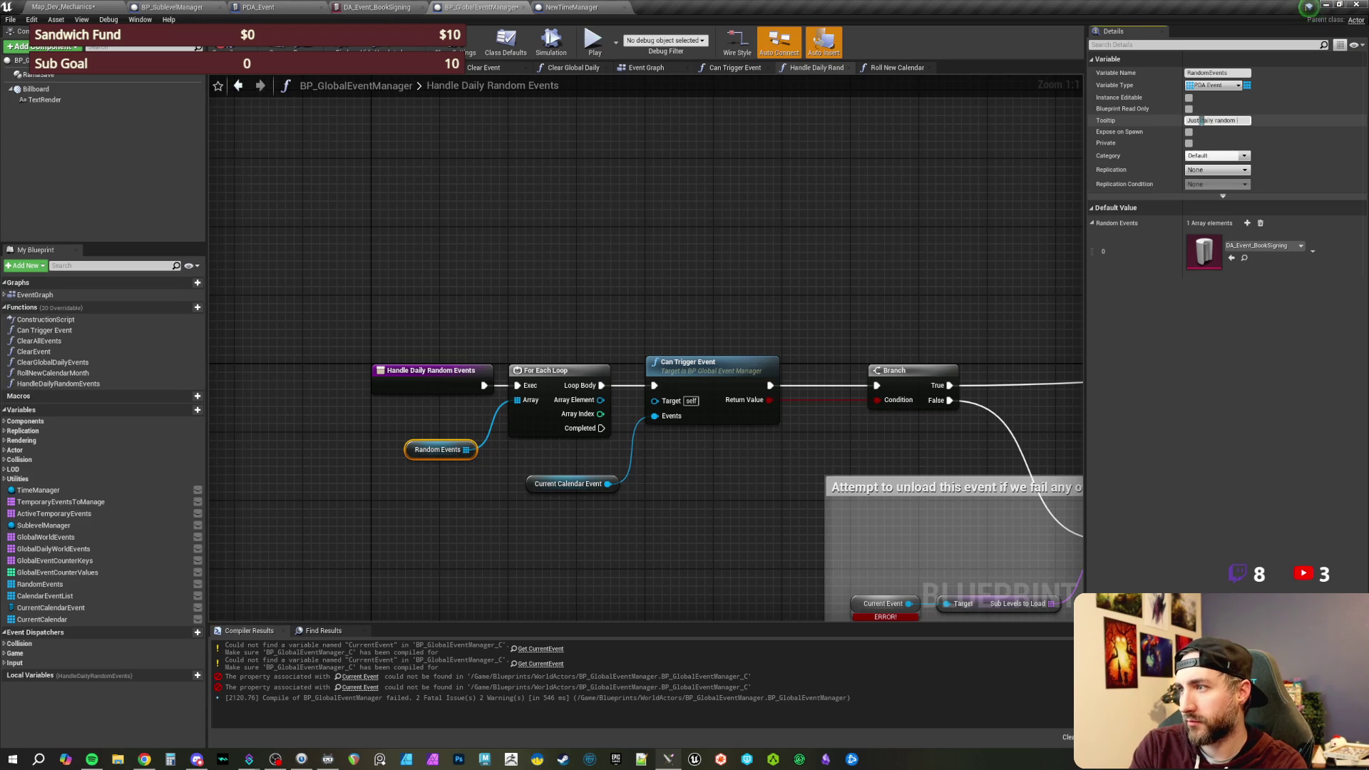
text(events that don't)
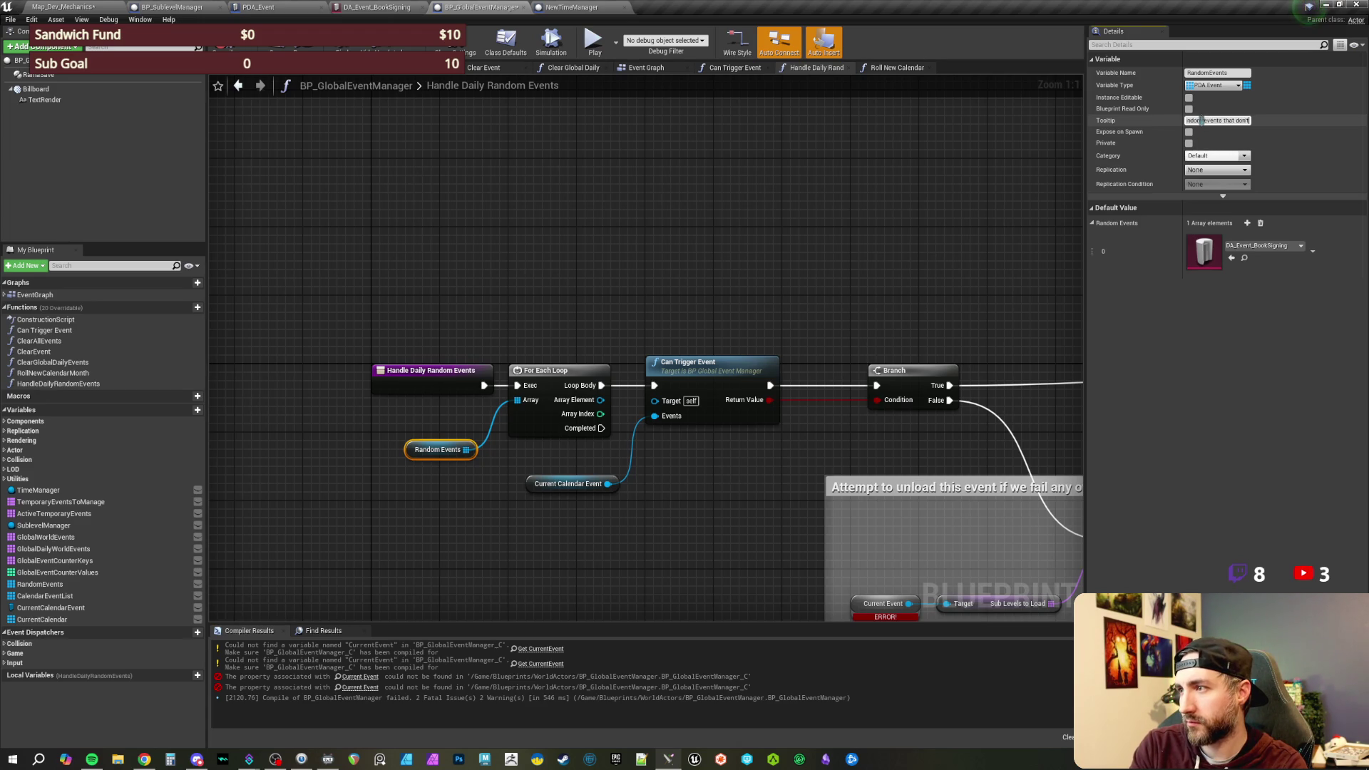
text( up on t)
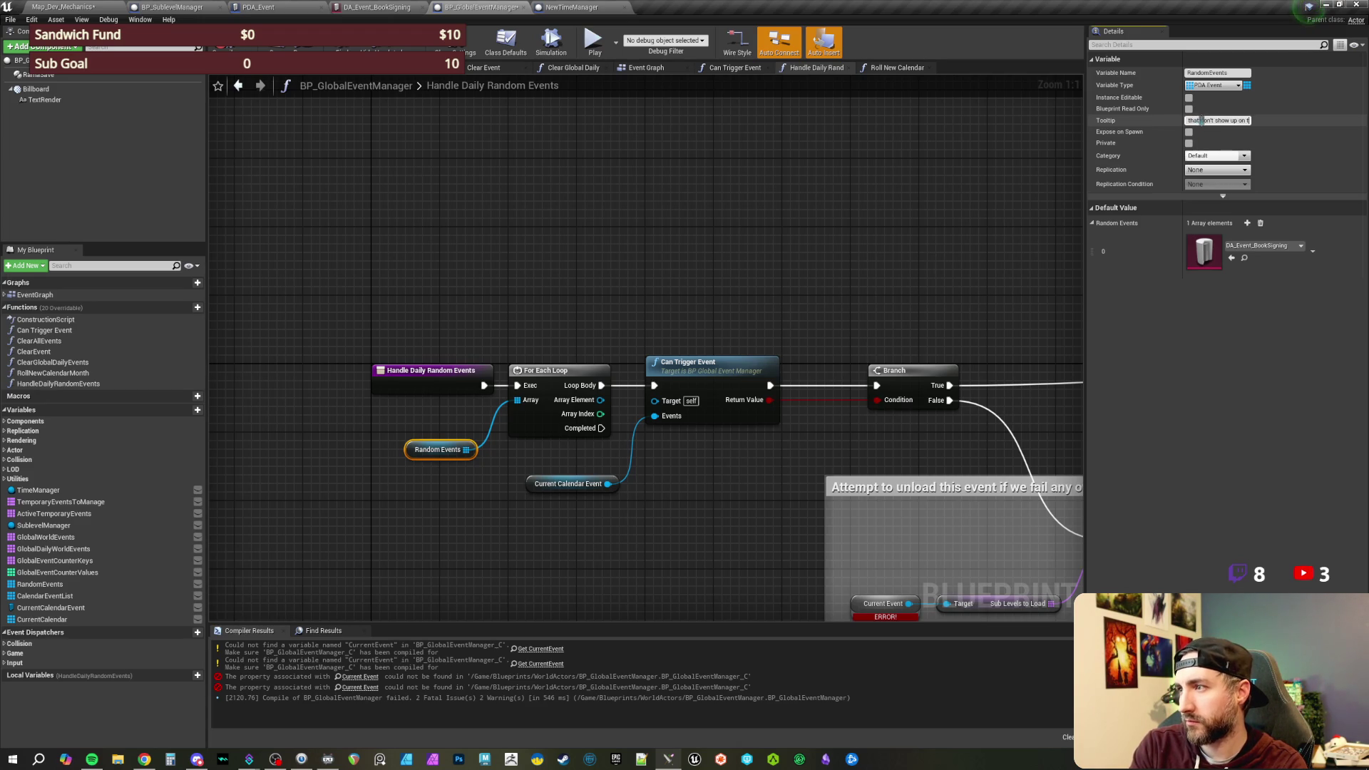
text(he calendar. Thos)
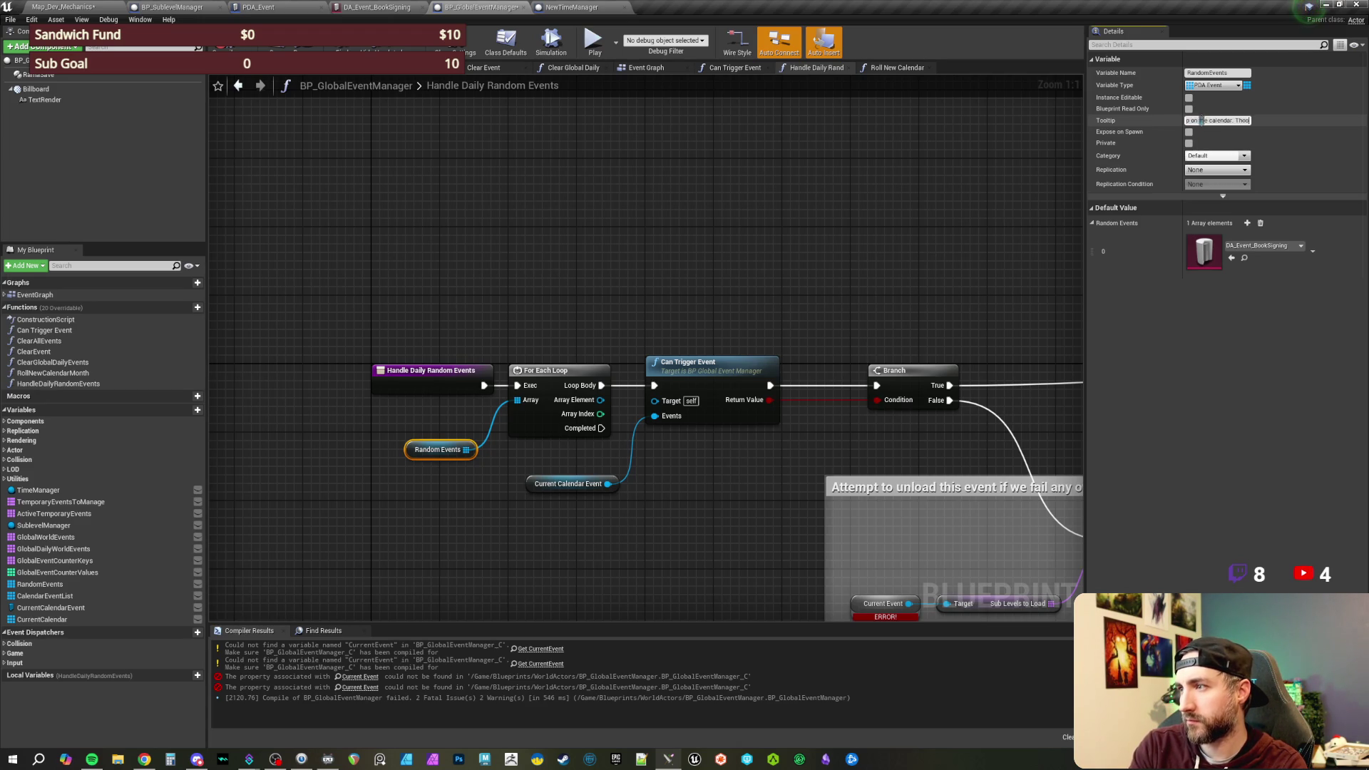
text(e are handled separatel)
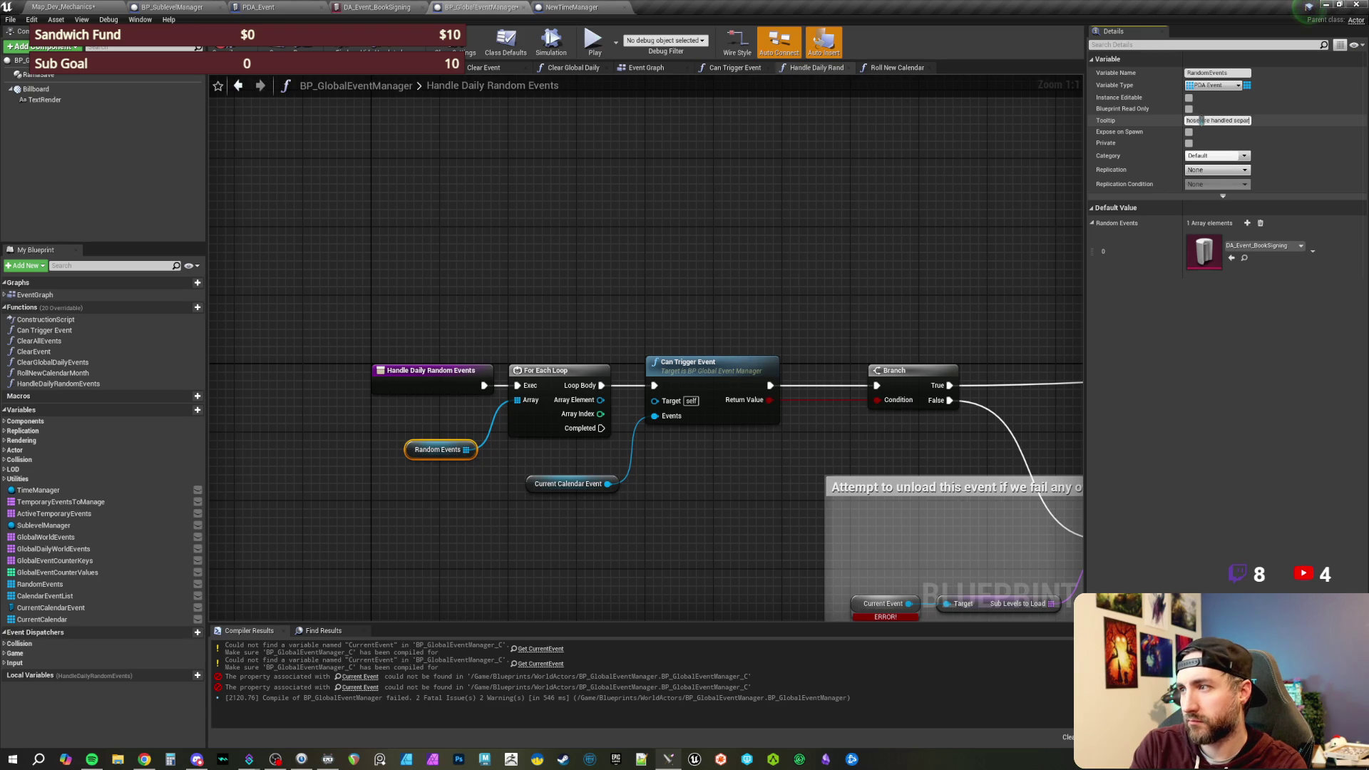
key(Return)
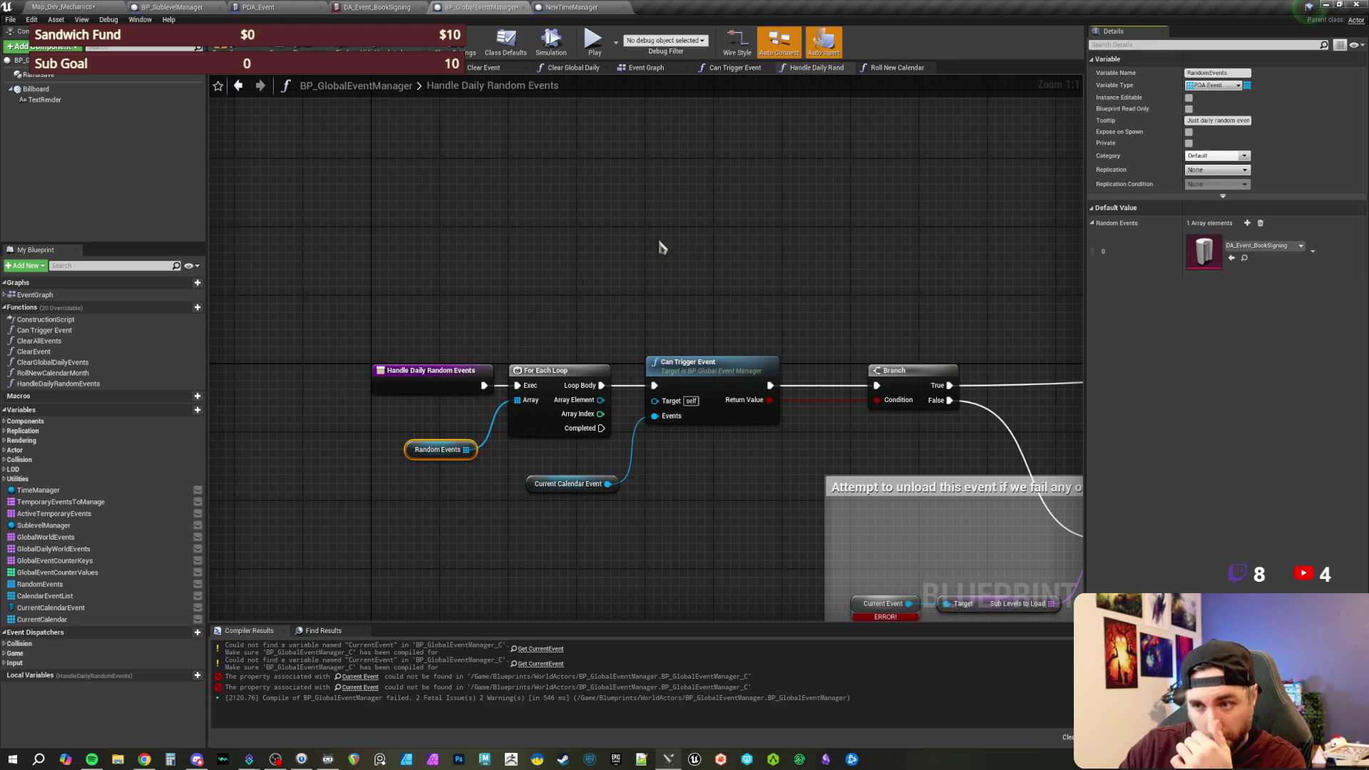
drag(811, 302, 605, 336)
- Wire Array Element into Can Trigger Event's Events pin, delete Current Calendar Event, and compile
click(581, 372)
key(ctrl+z)
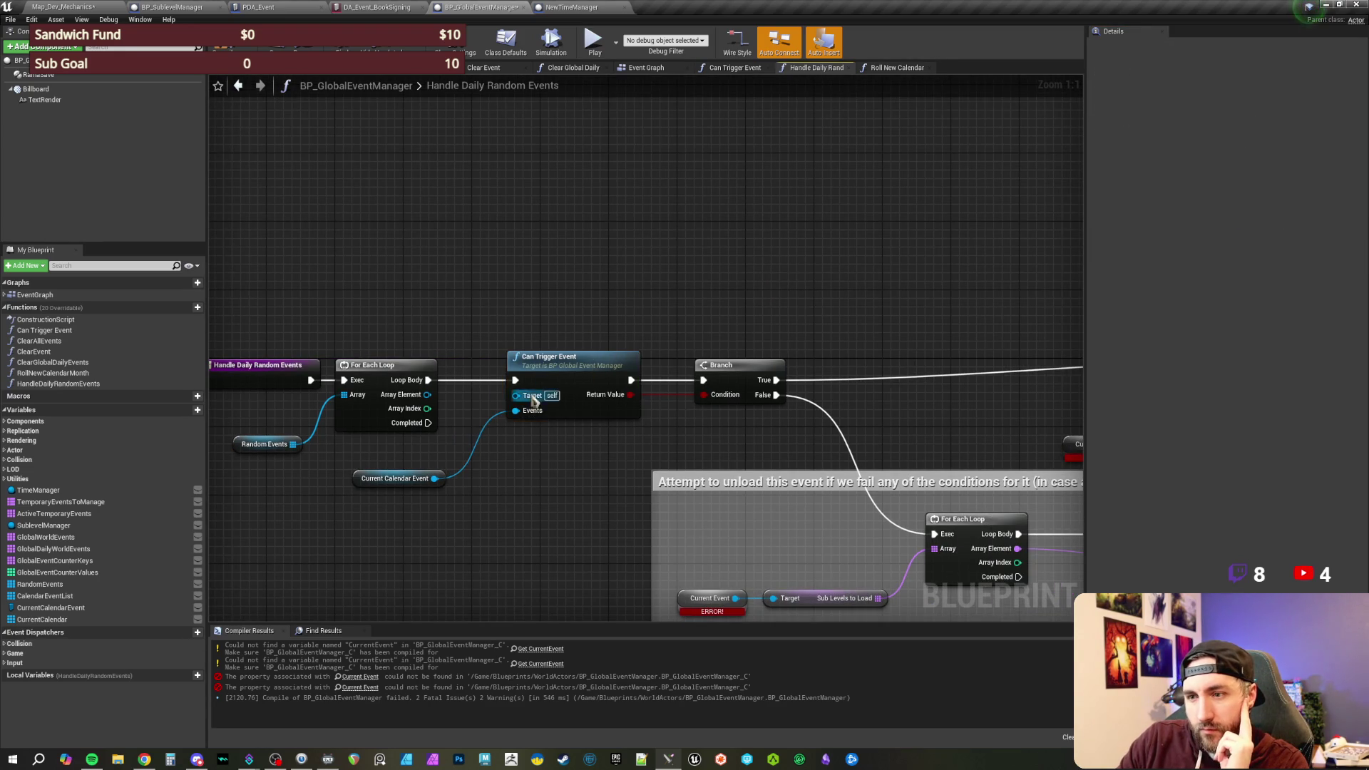
drag(485, 390, 574, 403)
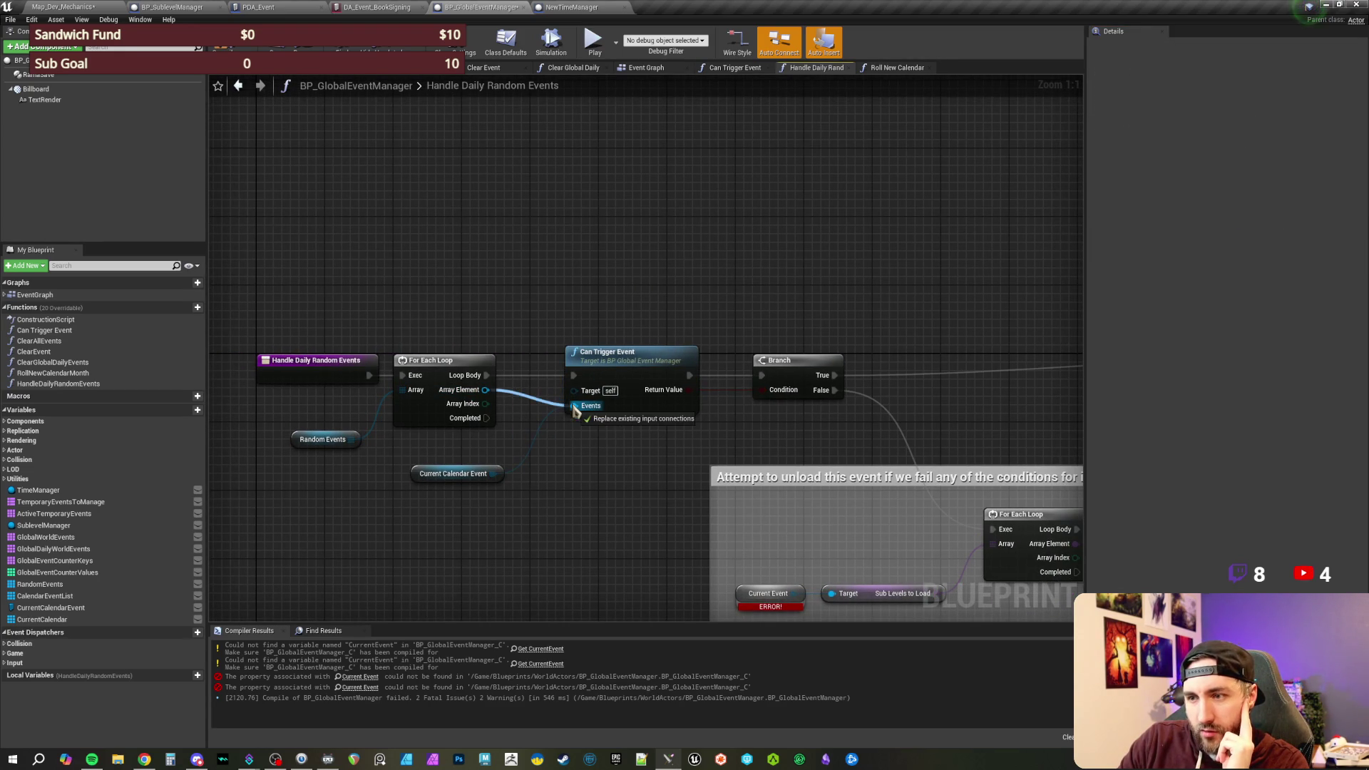
click(460, 477)
key(Delete)
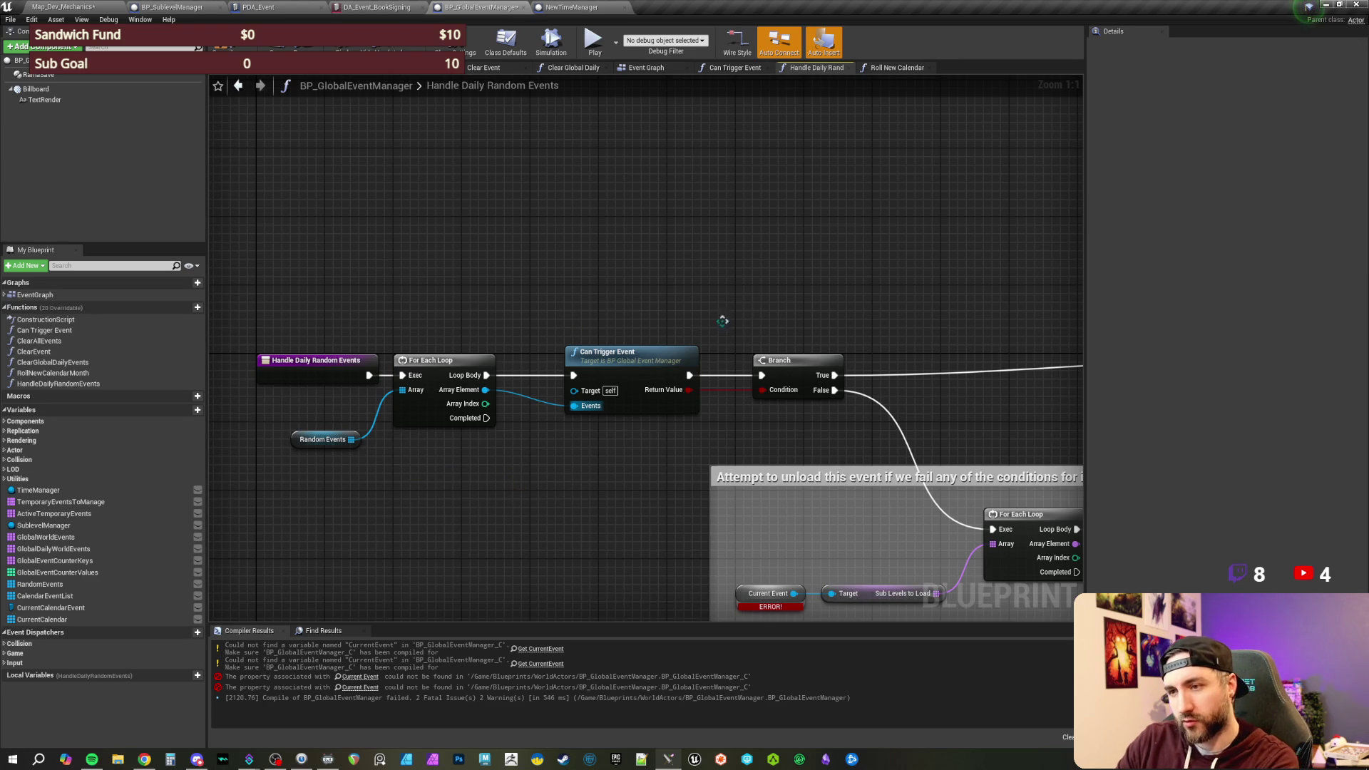
key(F7)
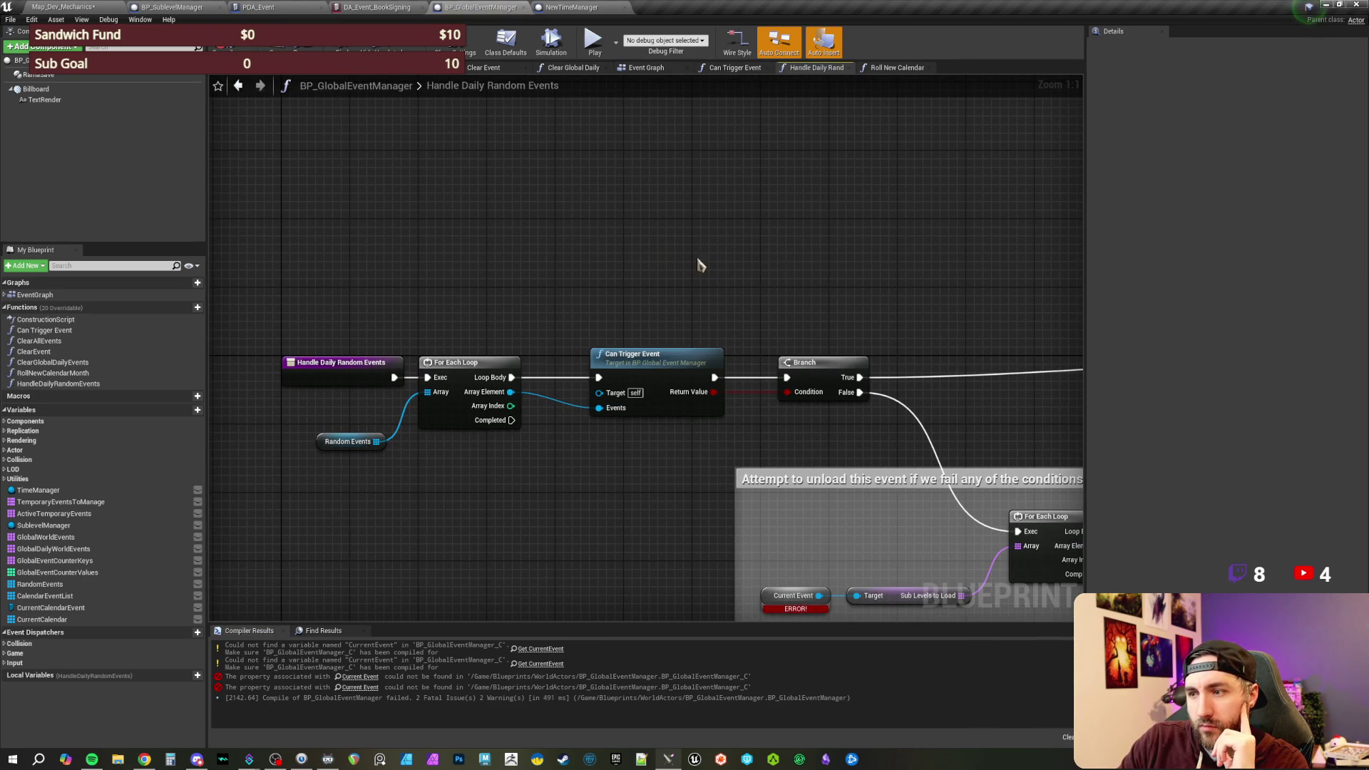
- Rearrange the graph: Can Trigger Event and Branch to the right, the three loop nodes left
scroll(656, 253, down, 1)
scroll(738, 211, up, 1)
drag(738, 212, 874, 189)
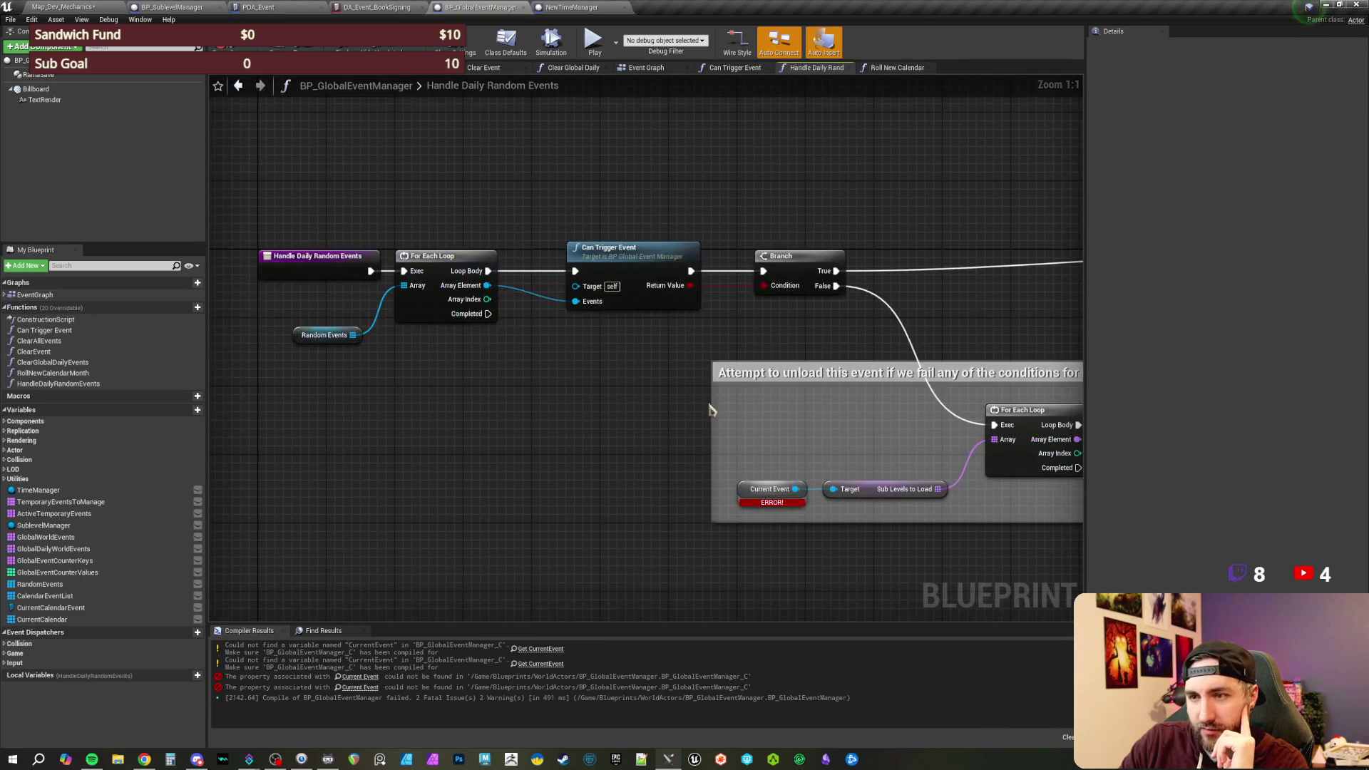
mouse_move(664, 449)
mouse_down()
mouse_move(216, 418)
mouse_move(581, 434)
mouse_up()
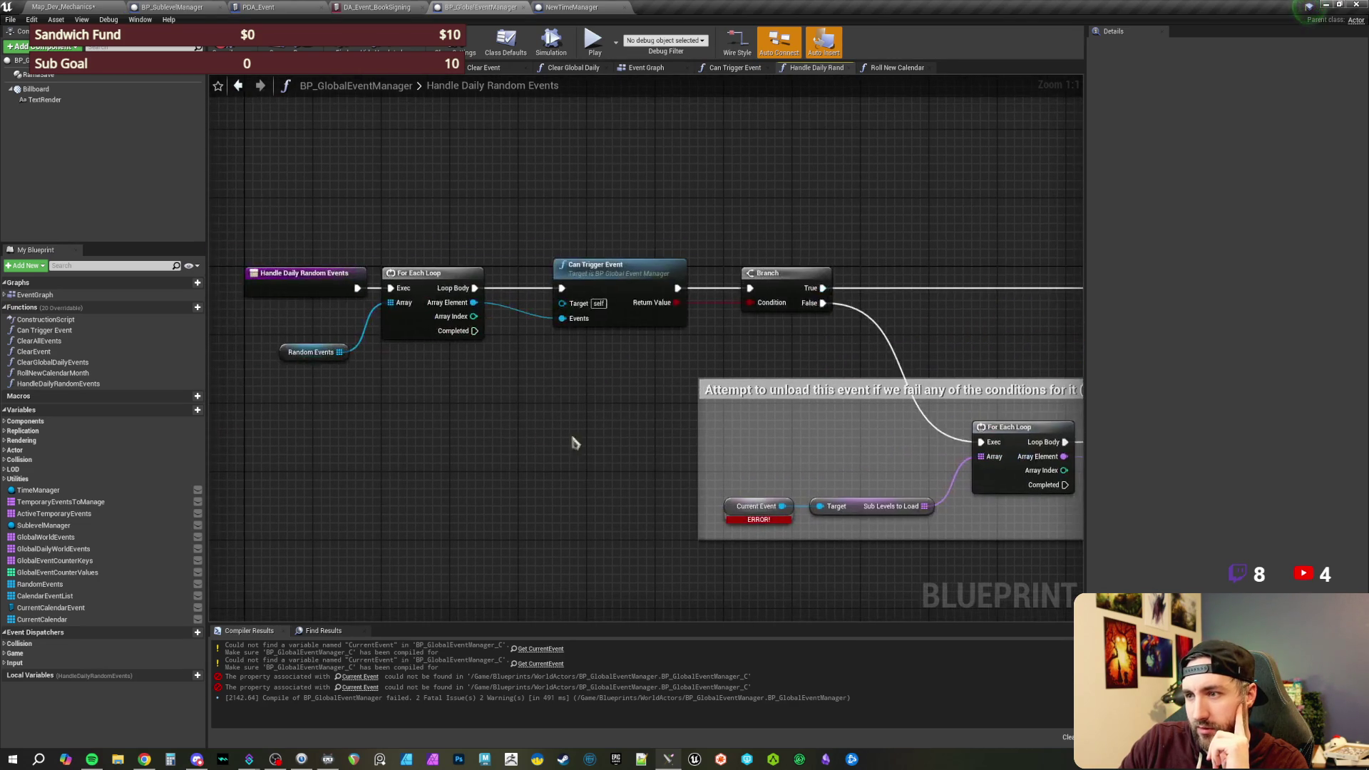
drag(591, 239, 785, 286)
drag(620, 266, 646, 266)
mouse_move(425, 252)
mouse_down()
mouse_move(535, 260)
mouse_move(430, 322)
mouse_move(304, 295)
mouse_up()
click(457, 316)
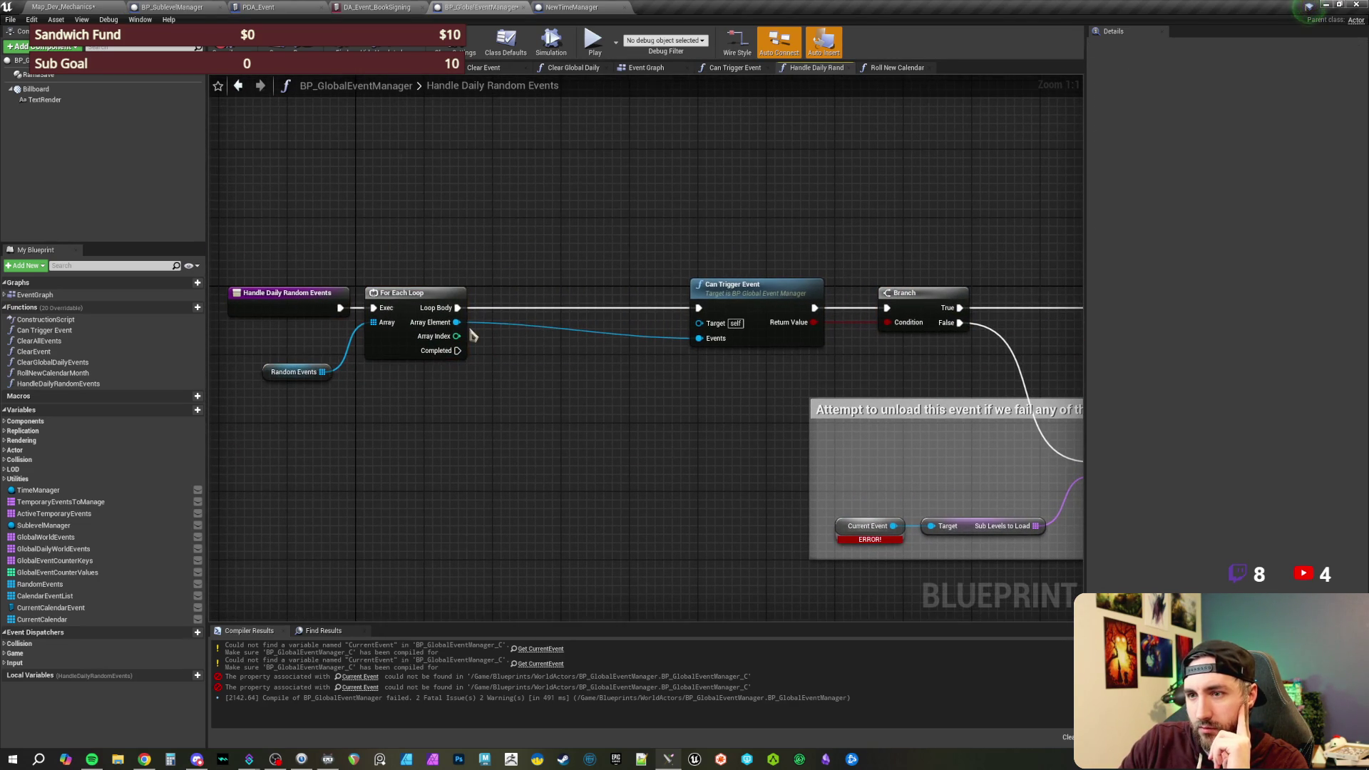
- Promote the loop's Array Element to a new local variable, placing its SET node beside the loop
right_click(457, 323)
click(521, 403)
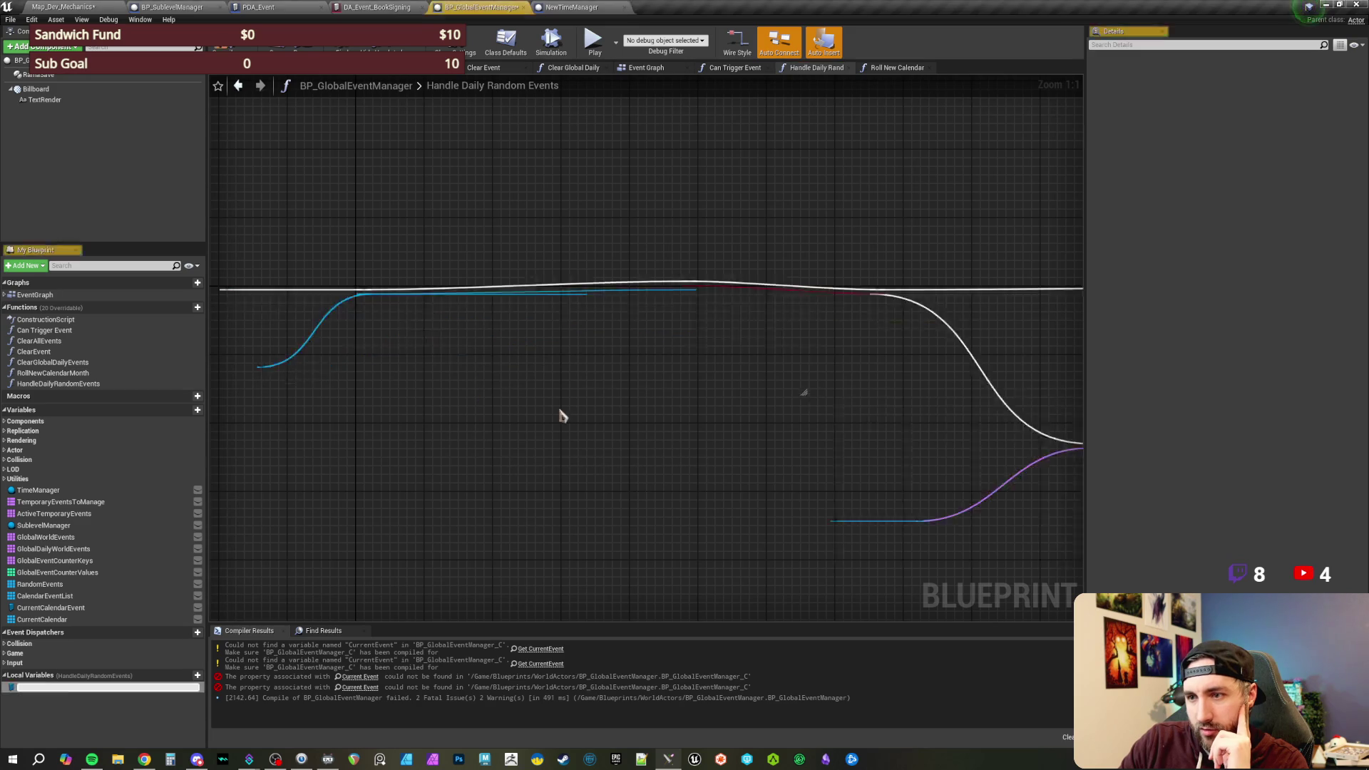
mouse_move(620, 295)
mouse_down()
mouse_move(551, 303)
mouse_move(597, 311)
mouse_up()
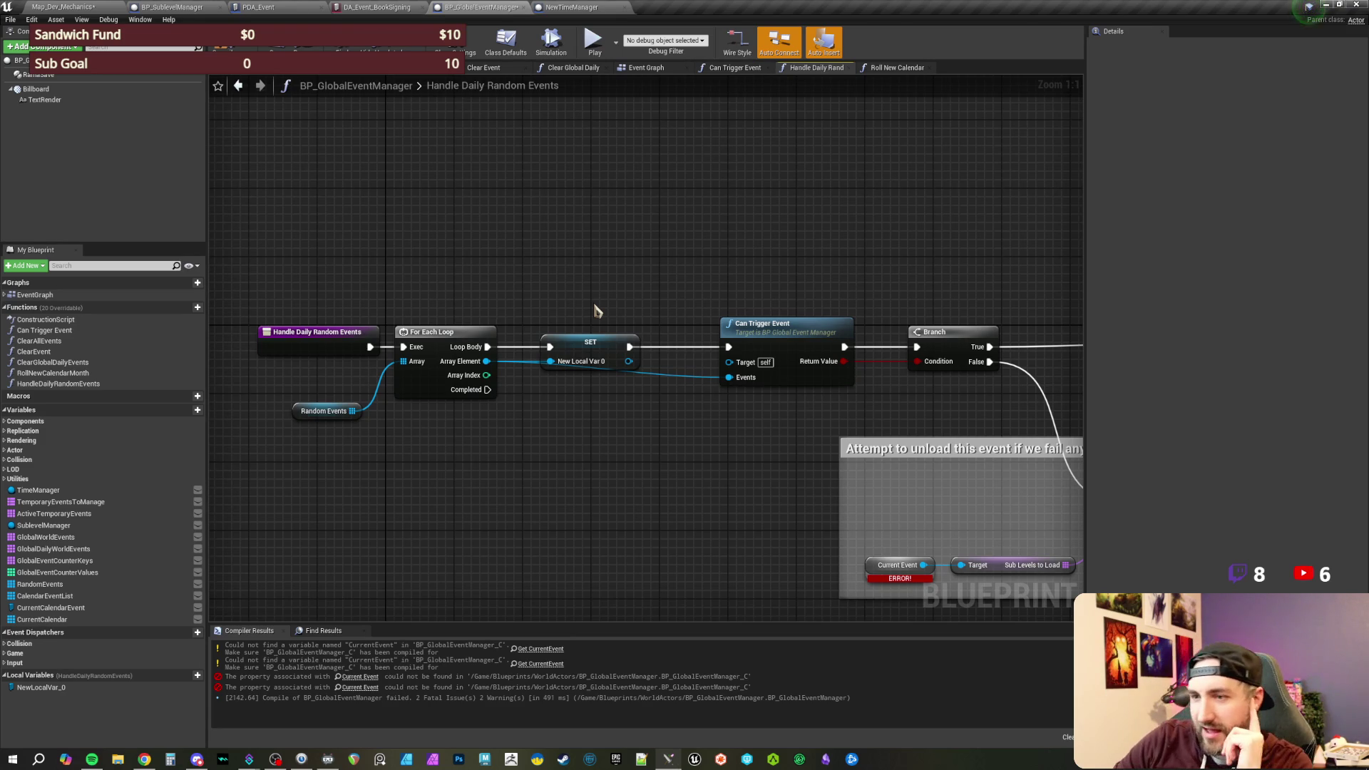
- Rename the SET node's NewLocalVar_0 to CurrentEvent in Details, recompiling before and after
scroll(598, 311, up, 2)
scroll(603, 300, down, 2)
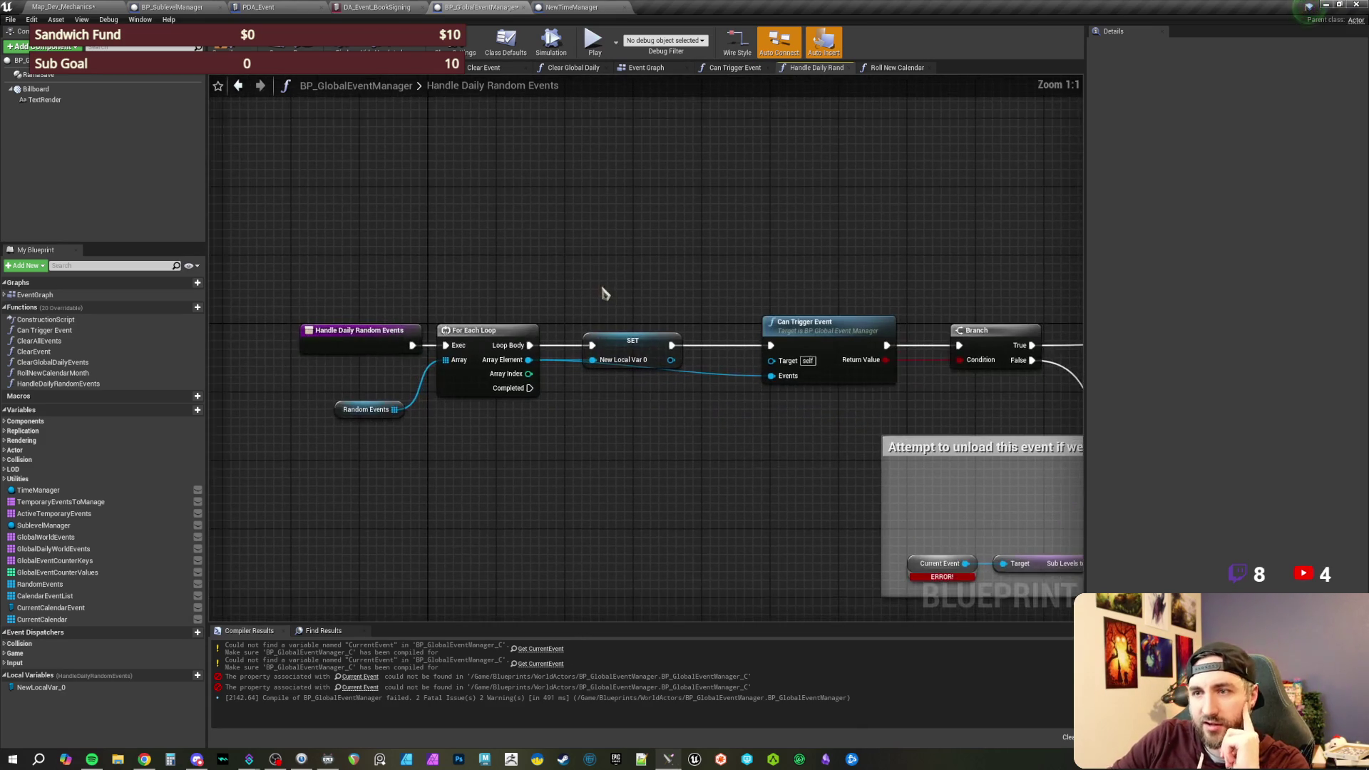
drag(642, 269, 583, 275)
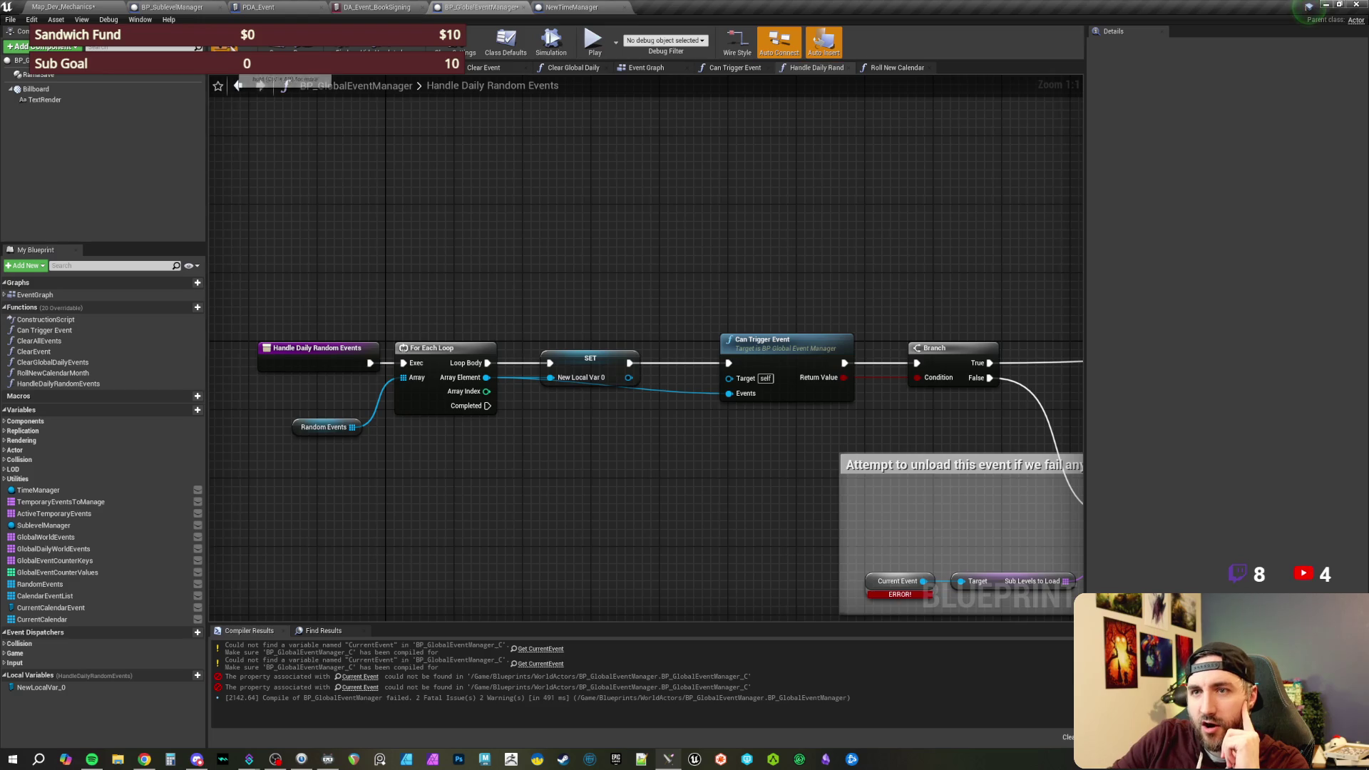
key(F7)
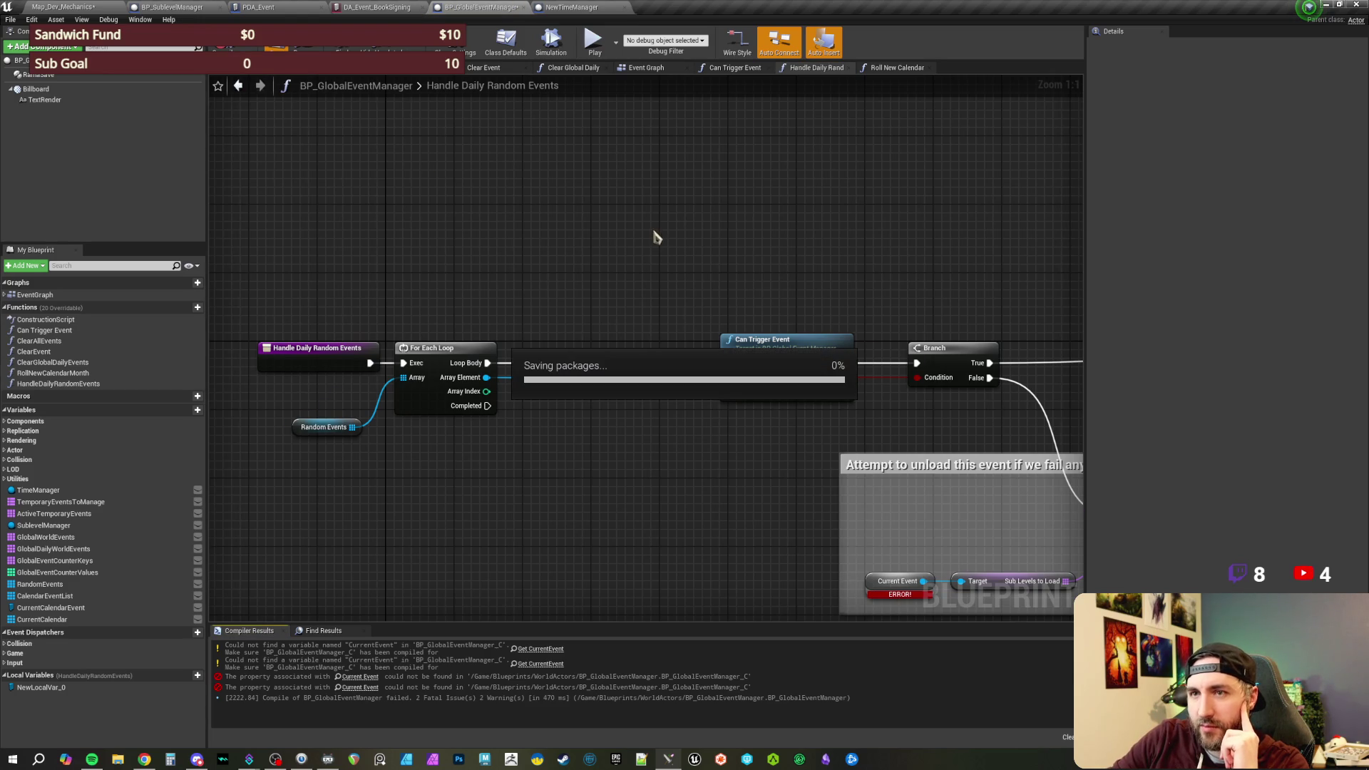
mouse_move(647, 269)
mouse_down()
mouse_move(633, 260)
mouse_move(664, 260)
mouse_move(627, 276)
mouse_up()
click(575, 349)
click(1212, 73)
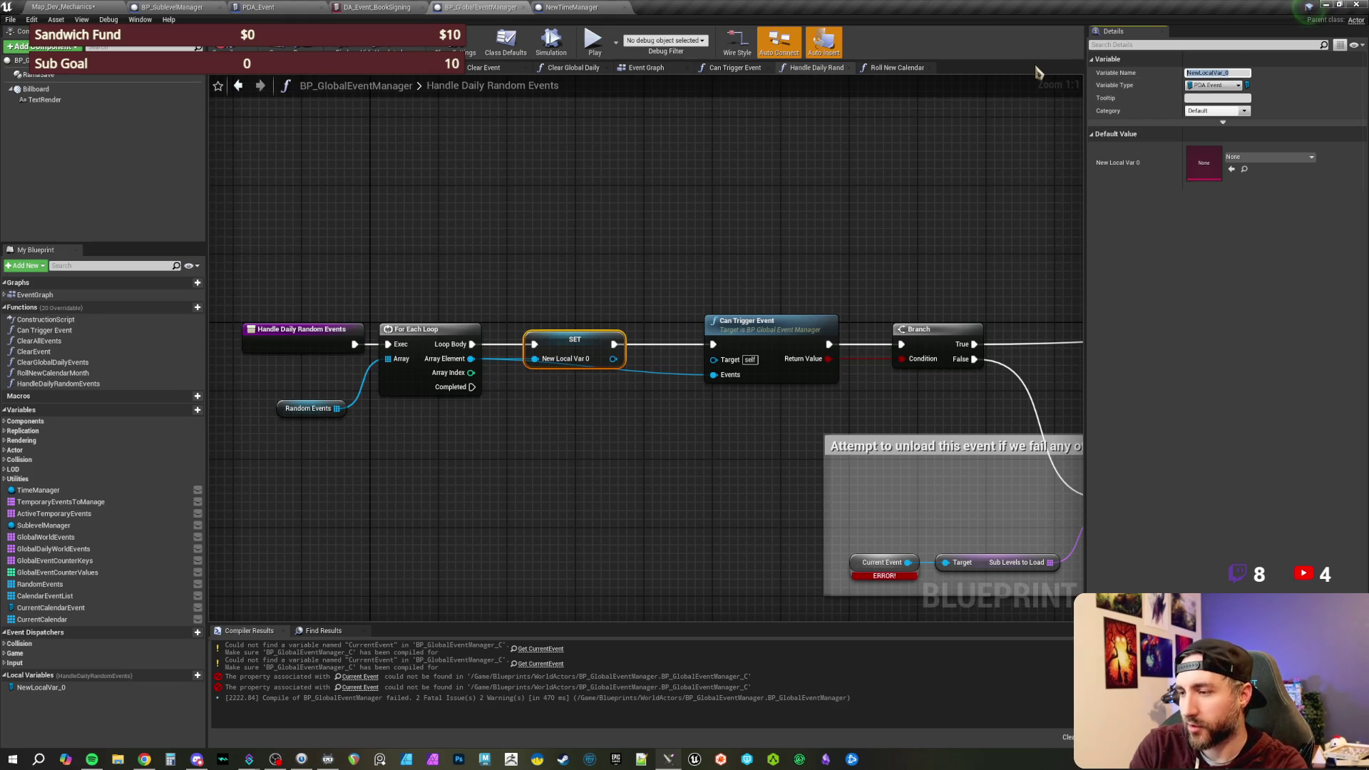
text(Curre)
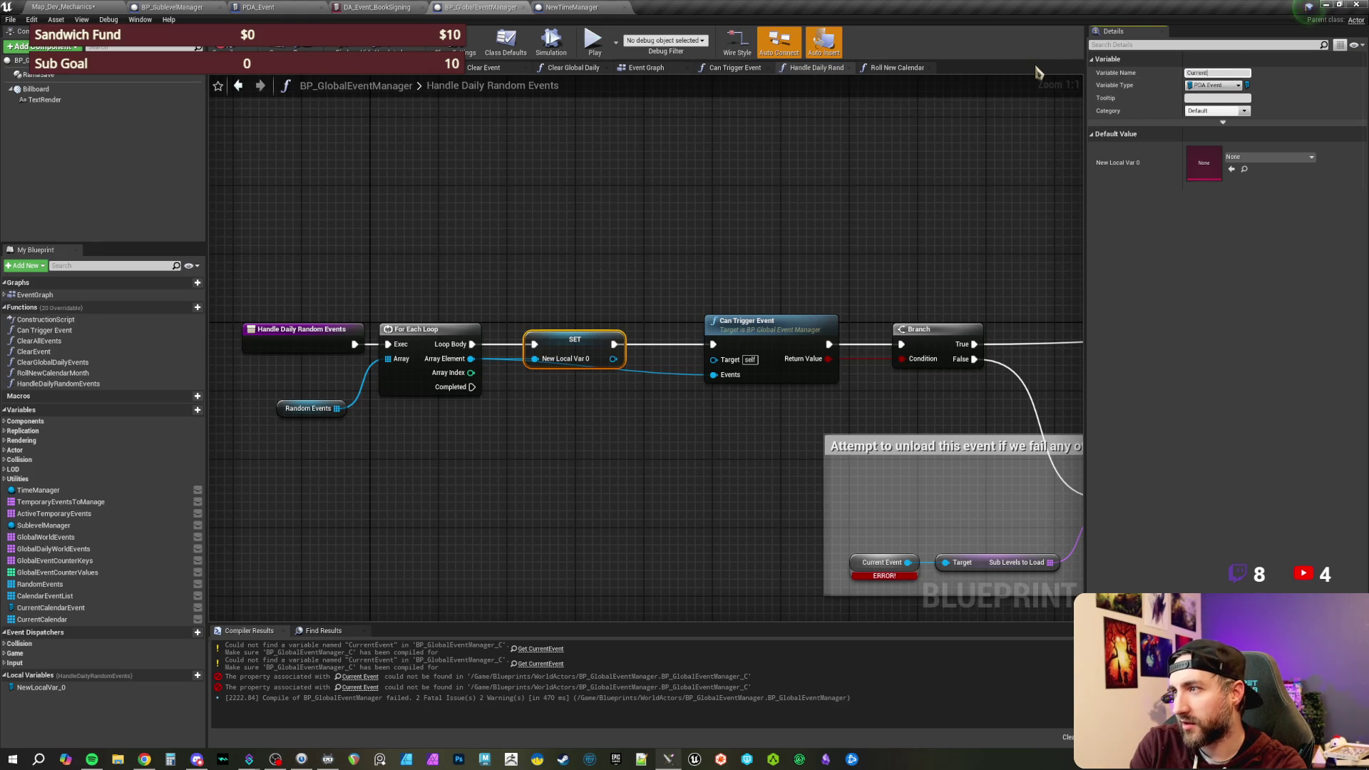
text(nt)
key(Return)
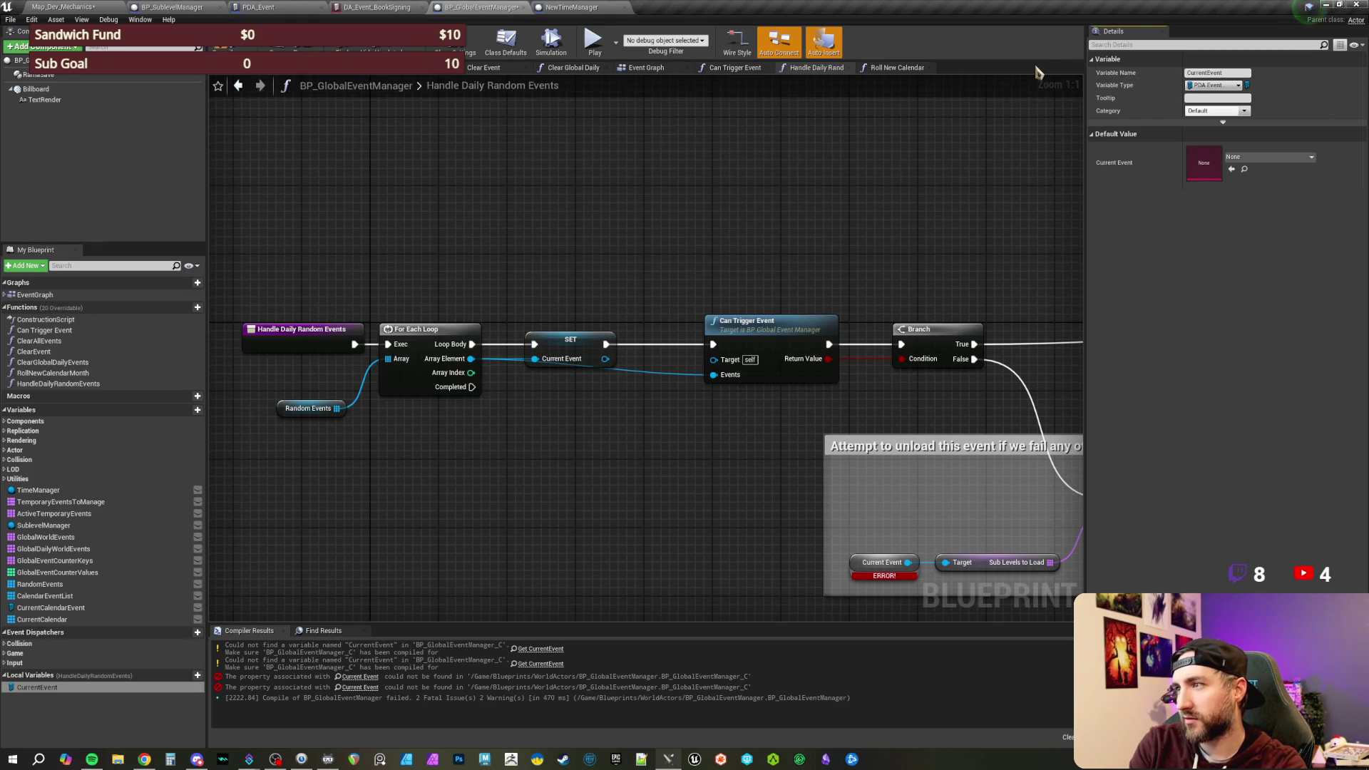
key(F7)
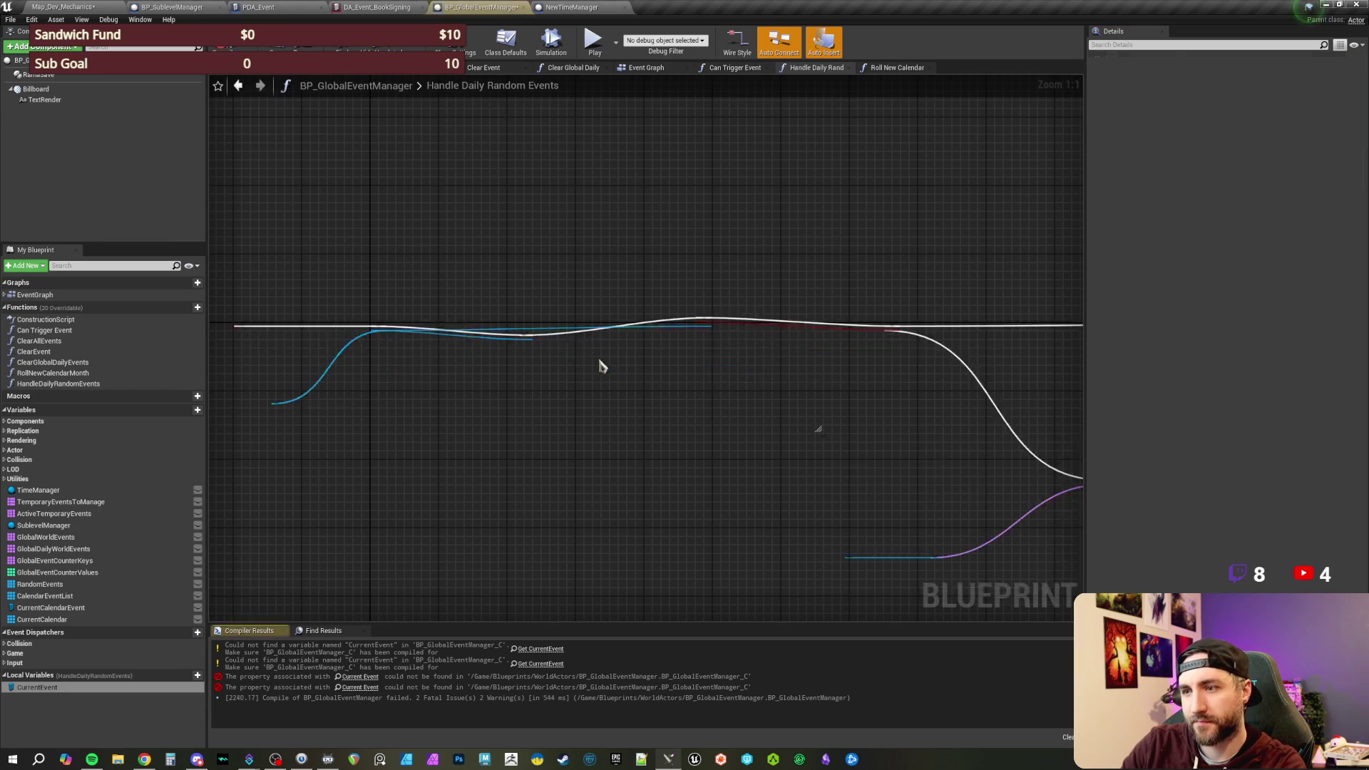
- Replace the broken Current Event node on the Target input with a Get Current Event node
key(F7)
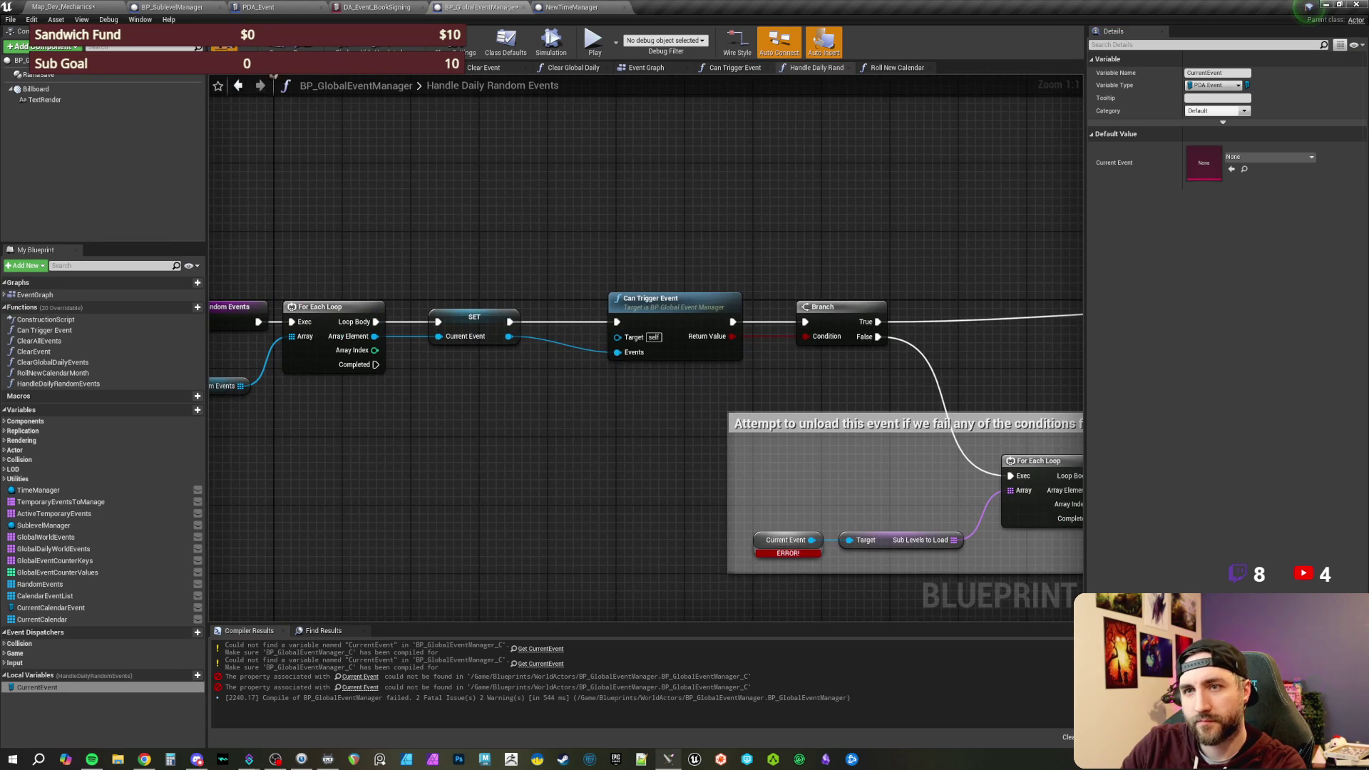
click(664, 480)
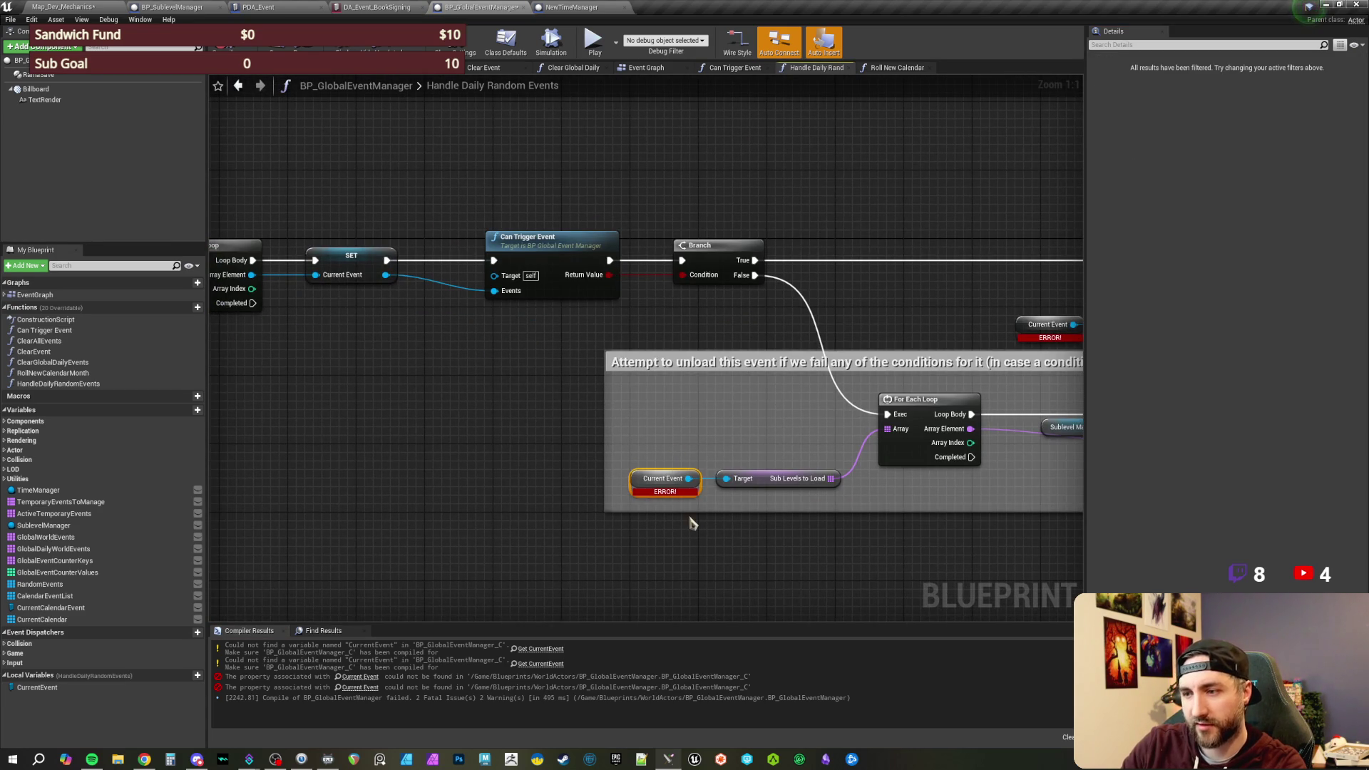
key(Delete)
drag(745, 455, 699, 453)
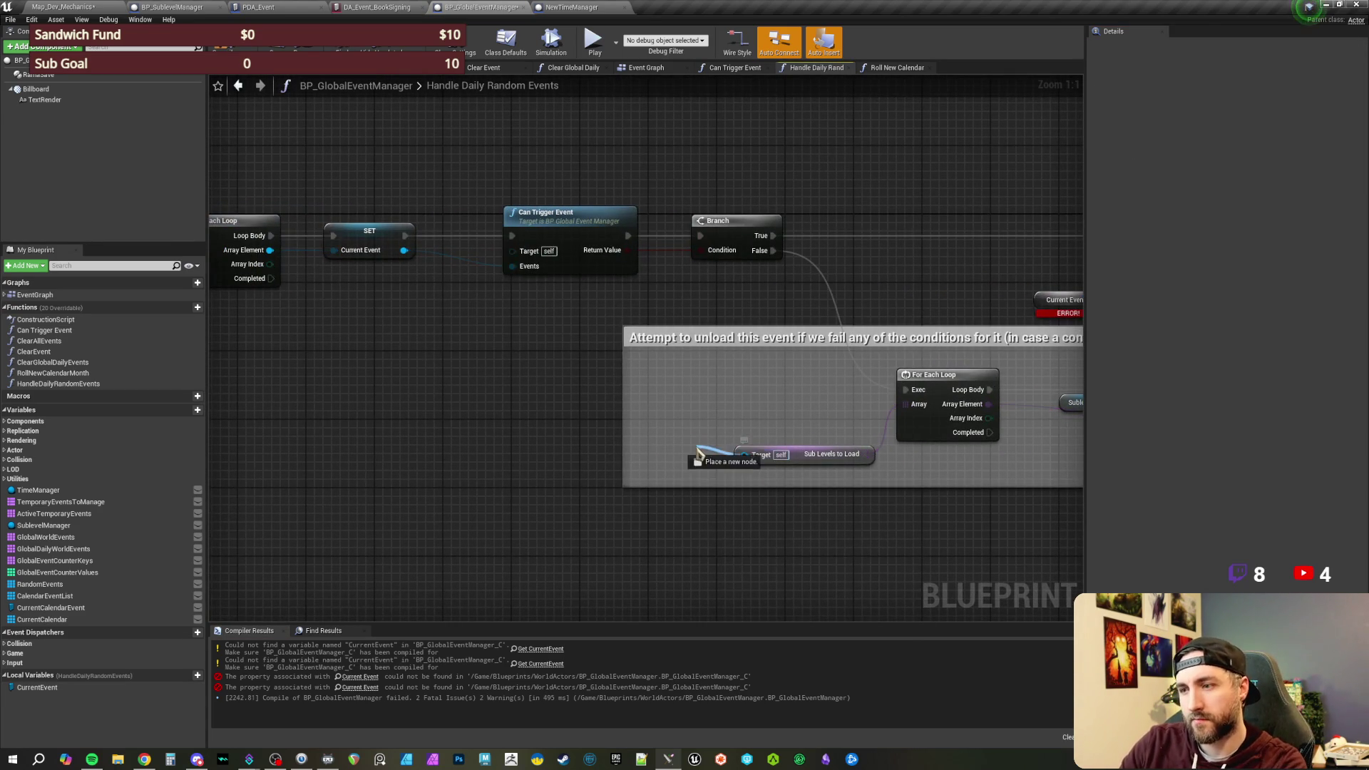
text(current even)
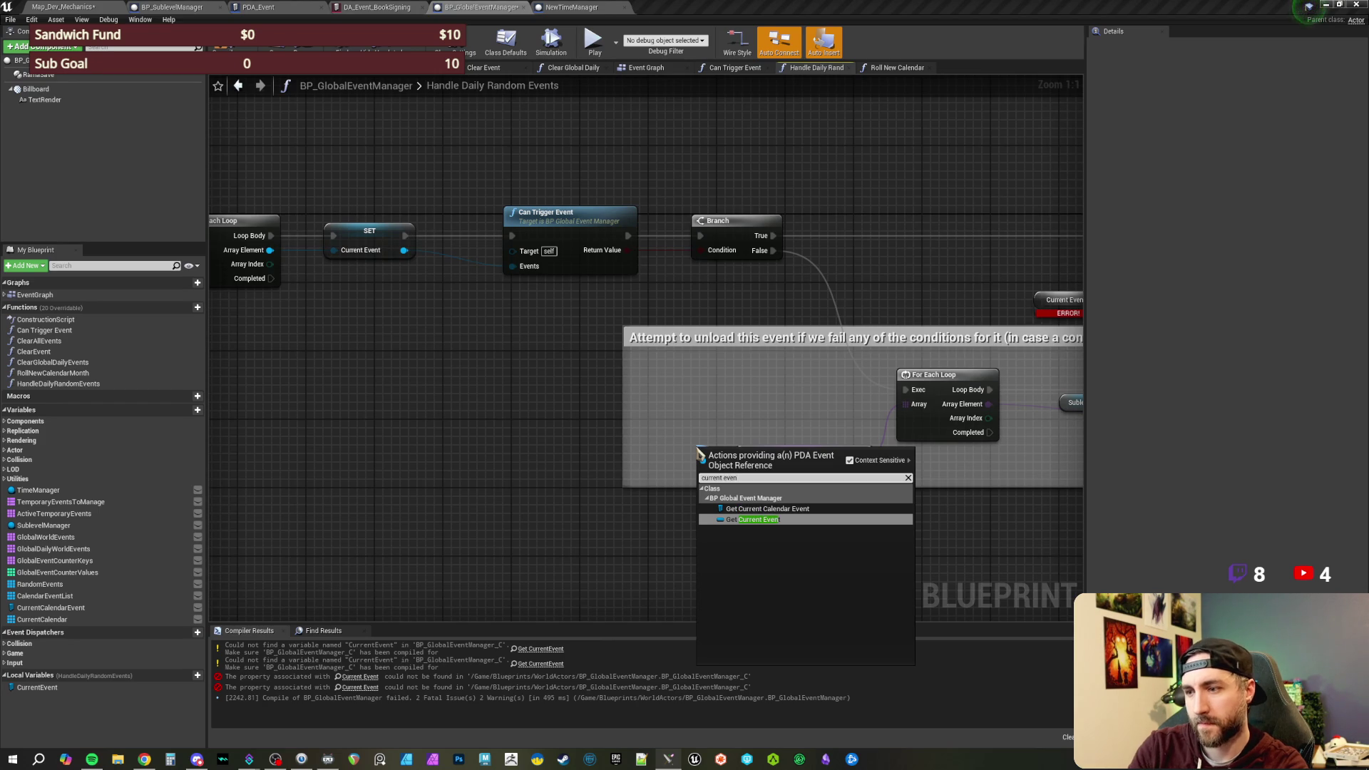
click(743, 519)
click(681, 454)
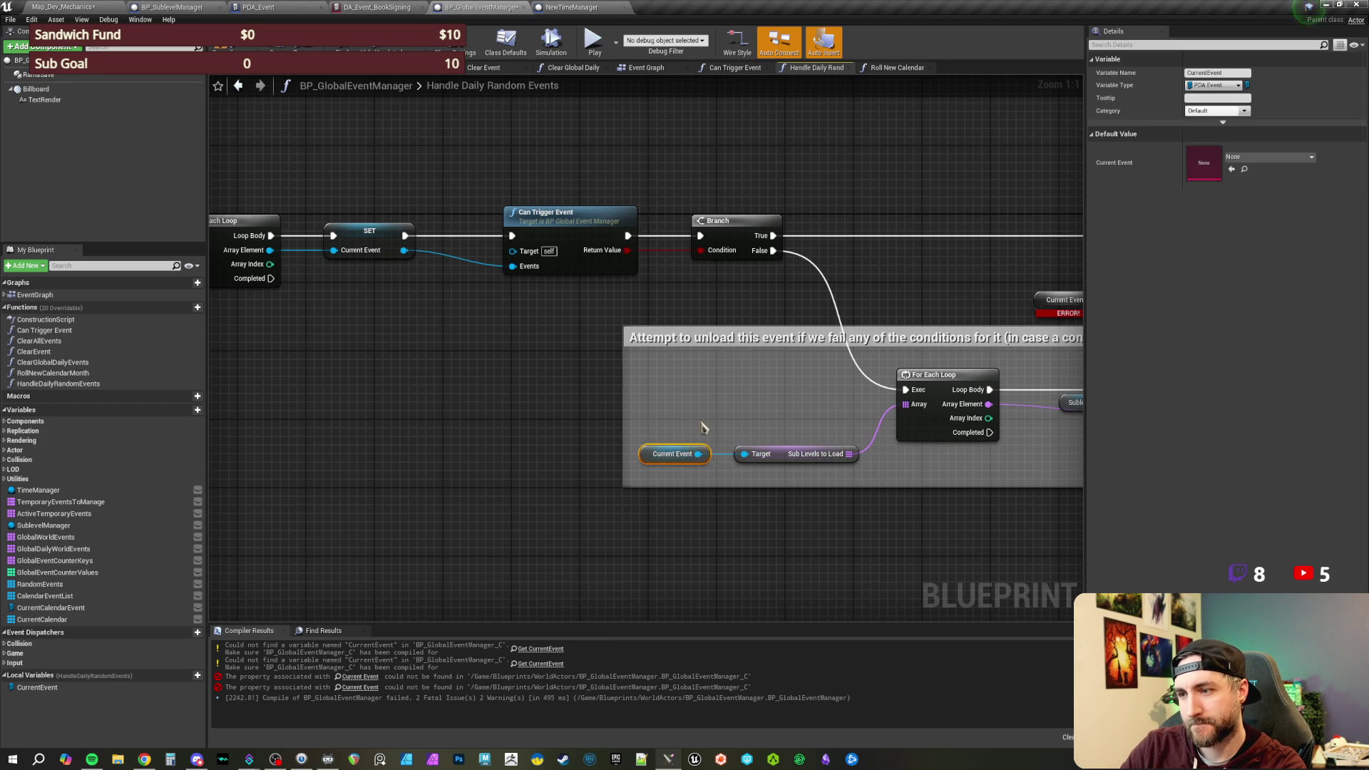
click(685, 436)
- Swap the other broken Current Event node for a CurrentEvent getter and compile successfully
mouse_move(37, 687)
mouse_down()
mouse_move(535, 356)
mouse_move(510, 326)
mouse_up()
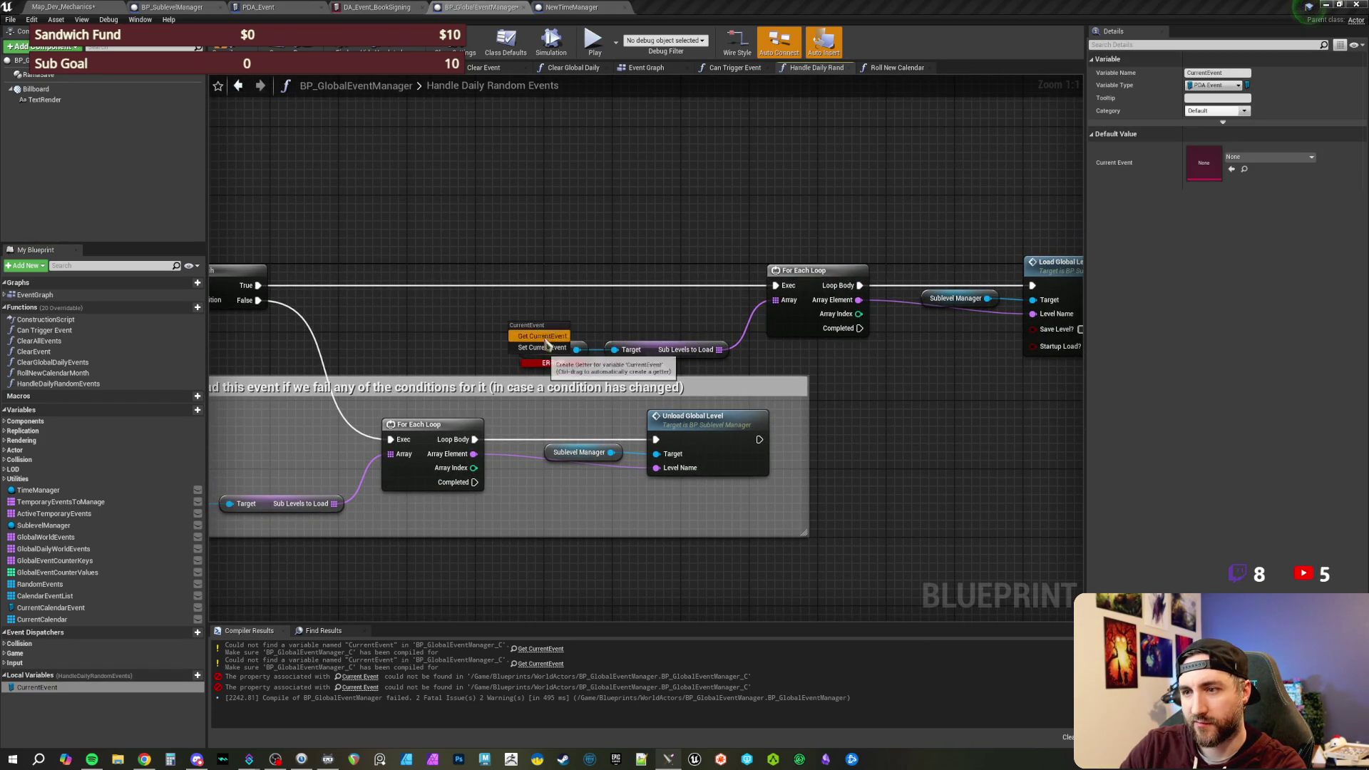
click(542, 336)
click(560, 357)
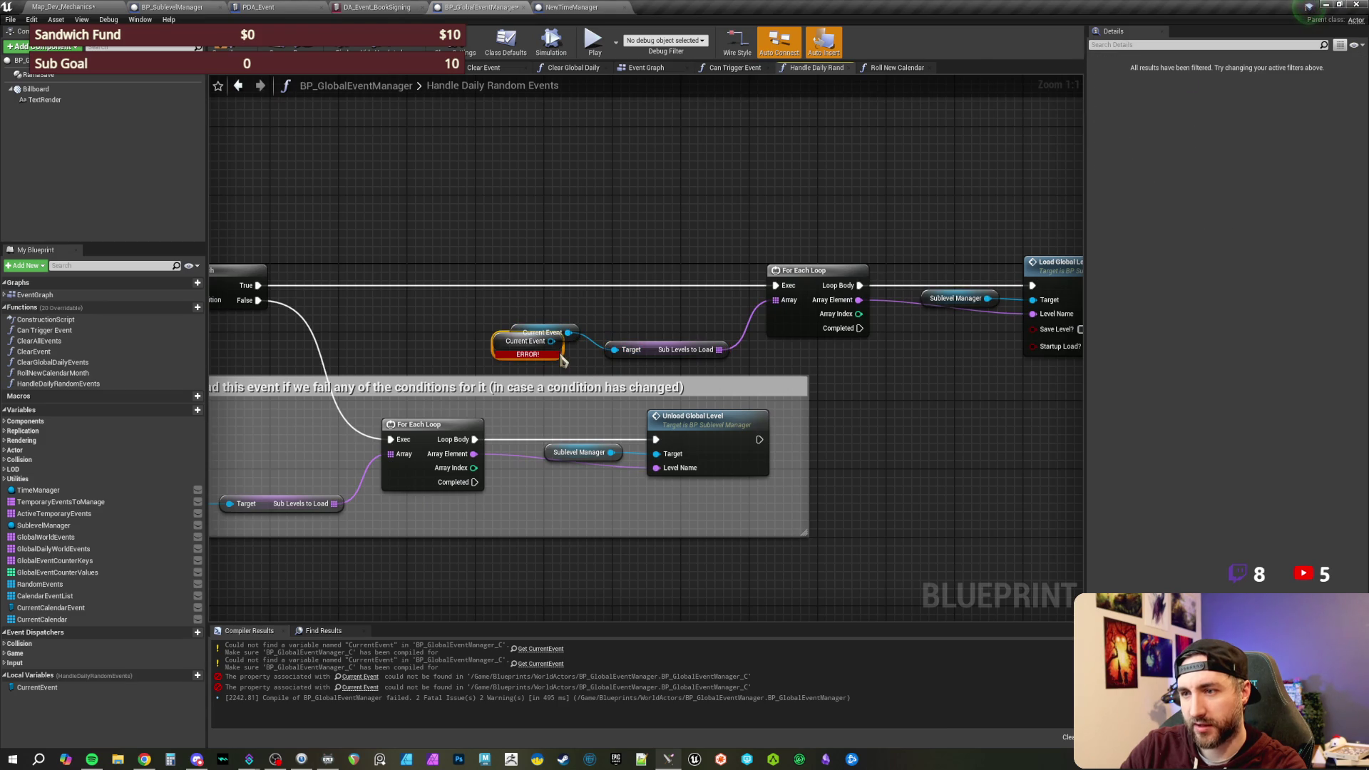
key(Delete)
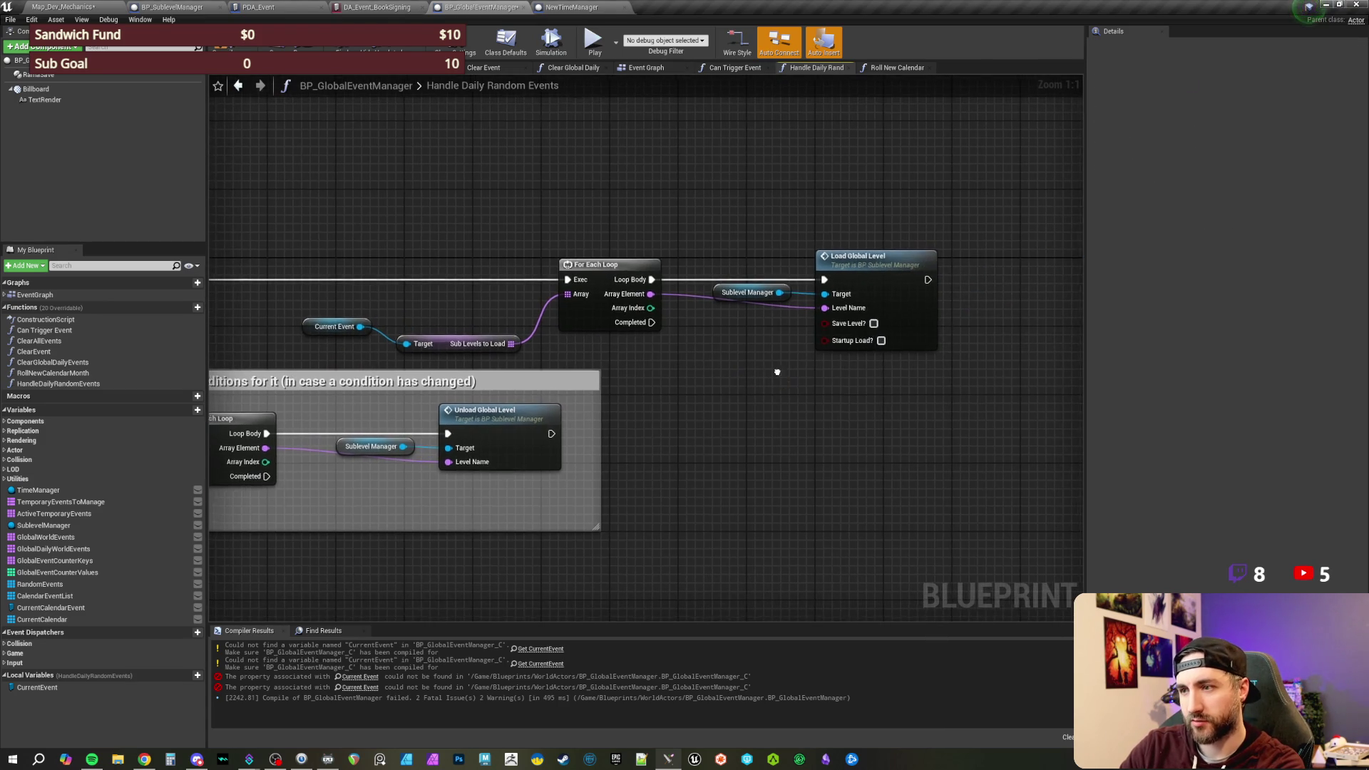
click(228, 43)
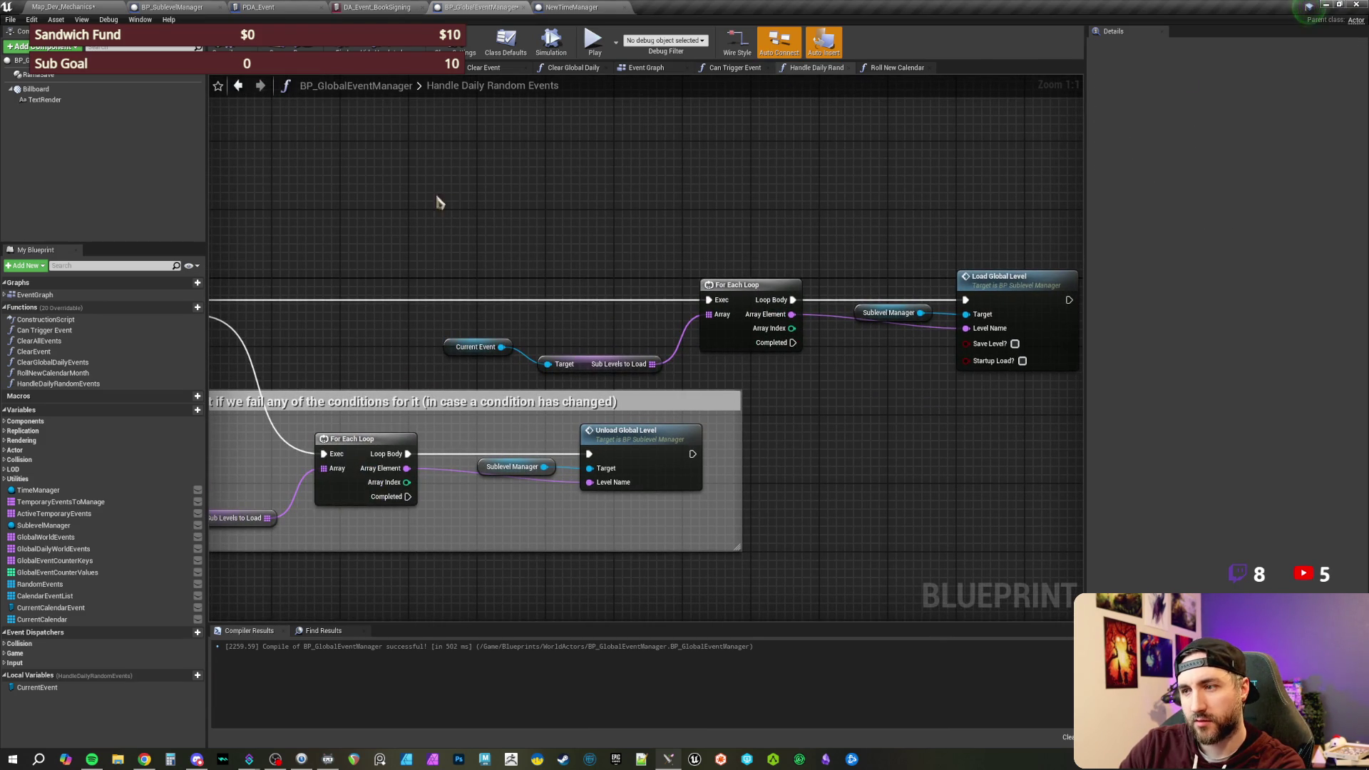
- Pan the Handle Daily Random Events graph to review the Can Trigger Event and Branch nodes
mouse_move(575, 220)
mouse_down()
mouse_move(667, 305)
mouse_move(761, 361)
mouse_up()
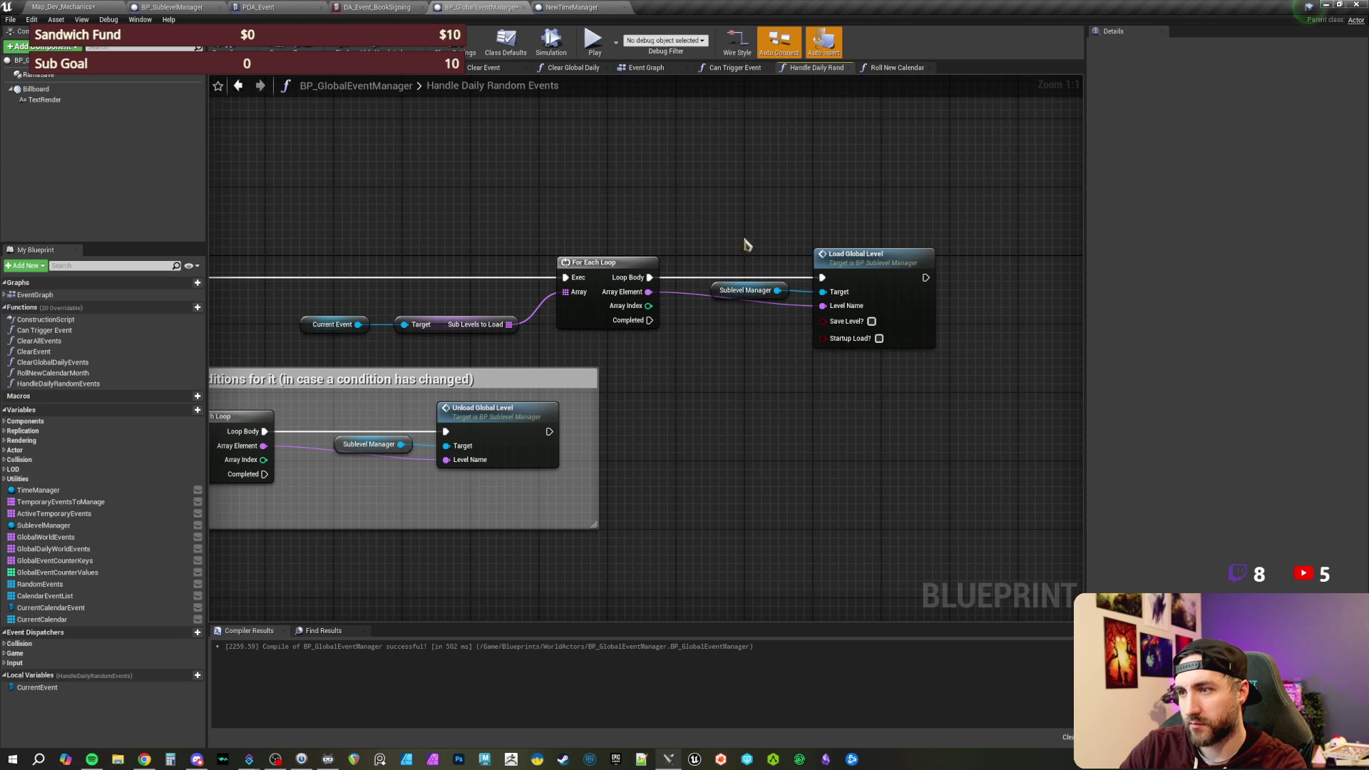
scroll(871, 257, down, 1)
drag(566, 207, 651, 208)
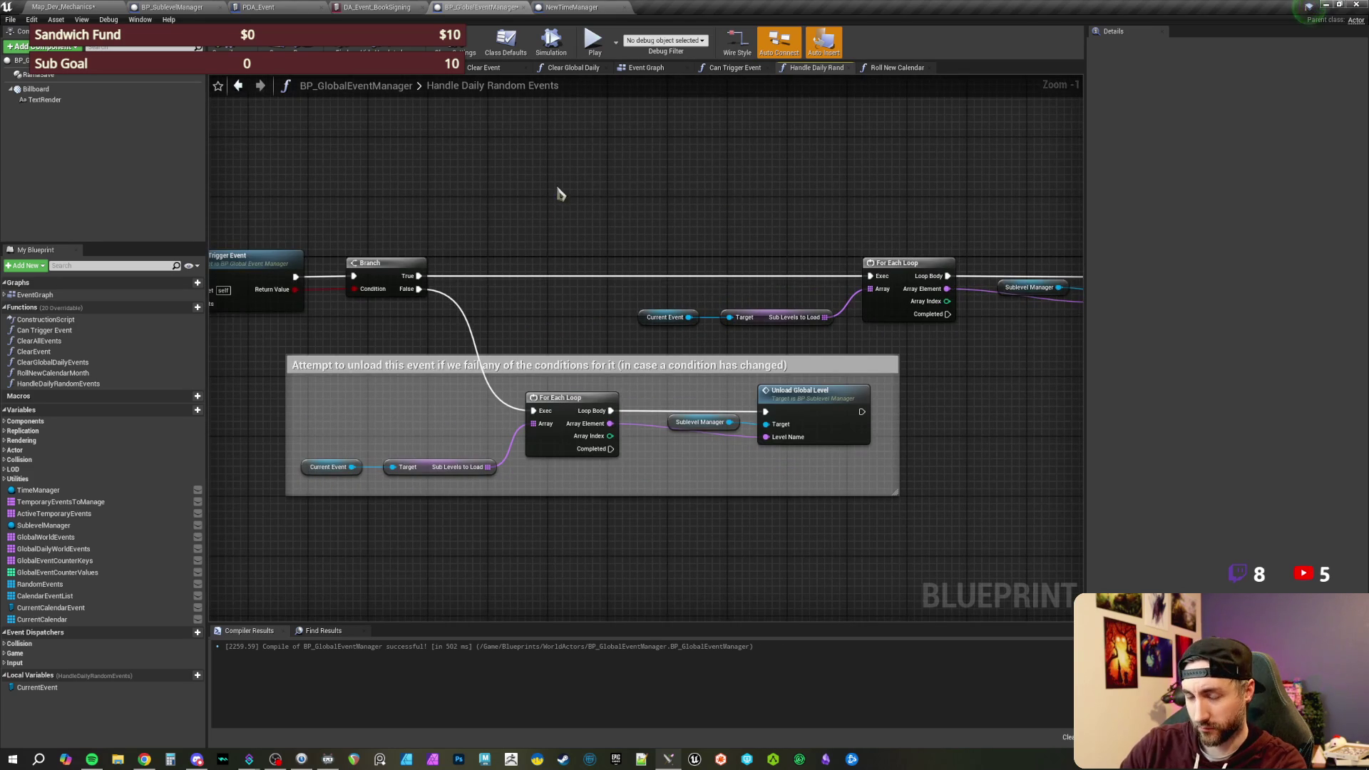
drag(560, 194, 608, 214)
drag(367, 161, 439, 177)
drag(278, 121, 365, 176)
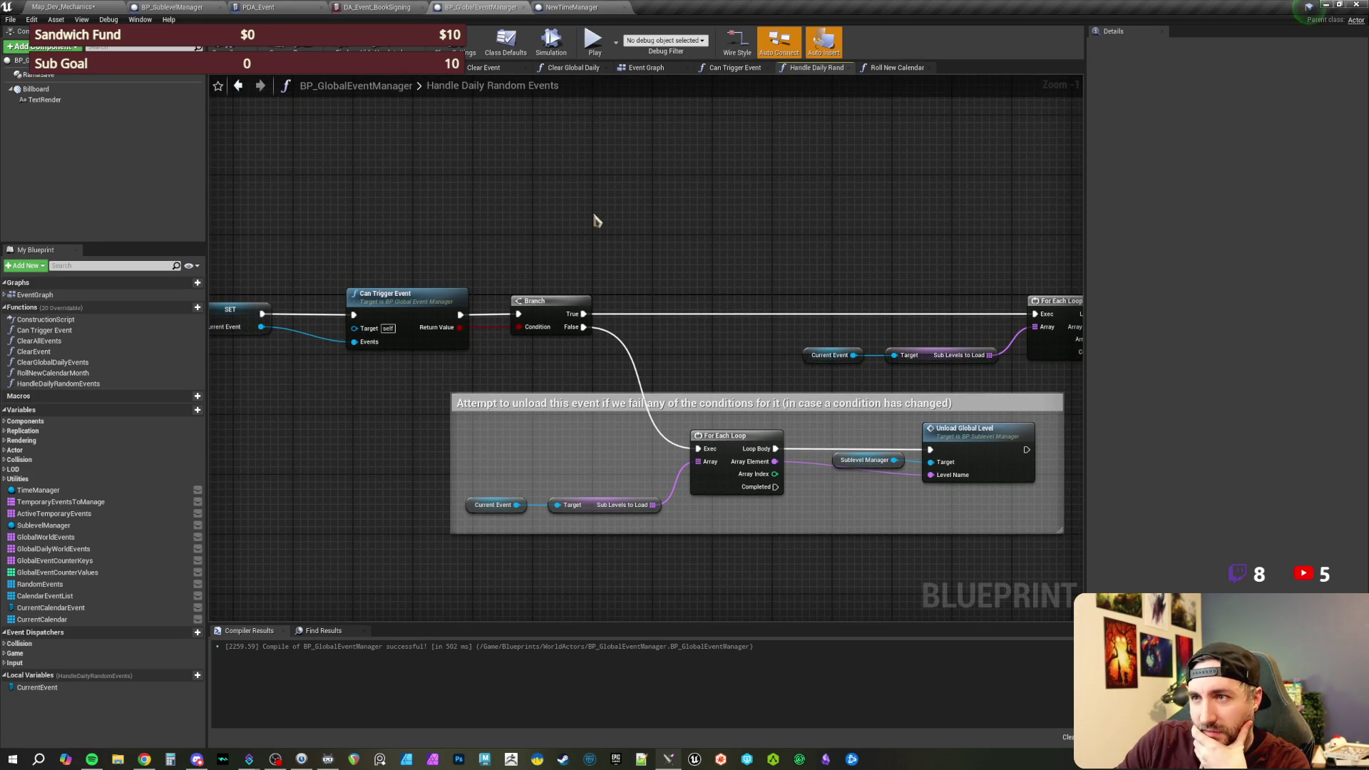
- Switch through NewTimeManager and DA_Event_BookSigning to the PDA_Event asset
click(581, 9)
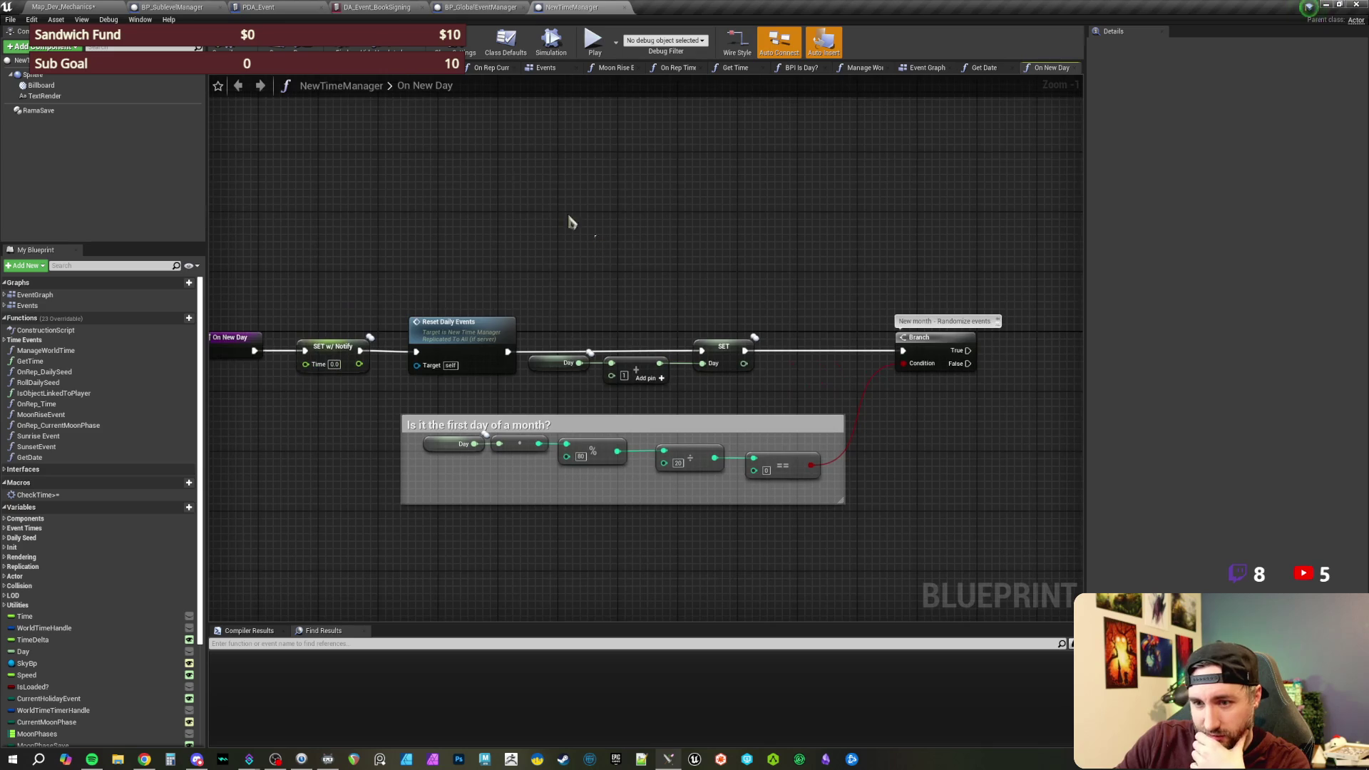
click(385, 9)
click(292, 9)
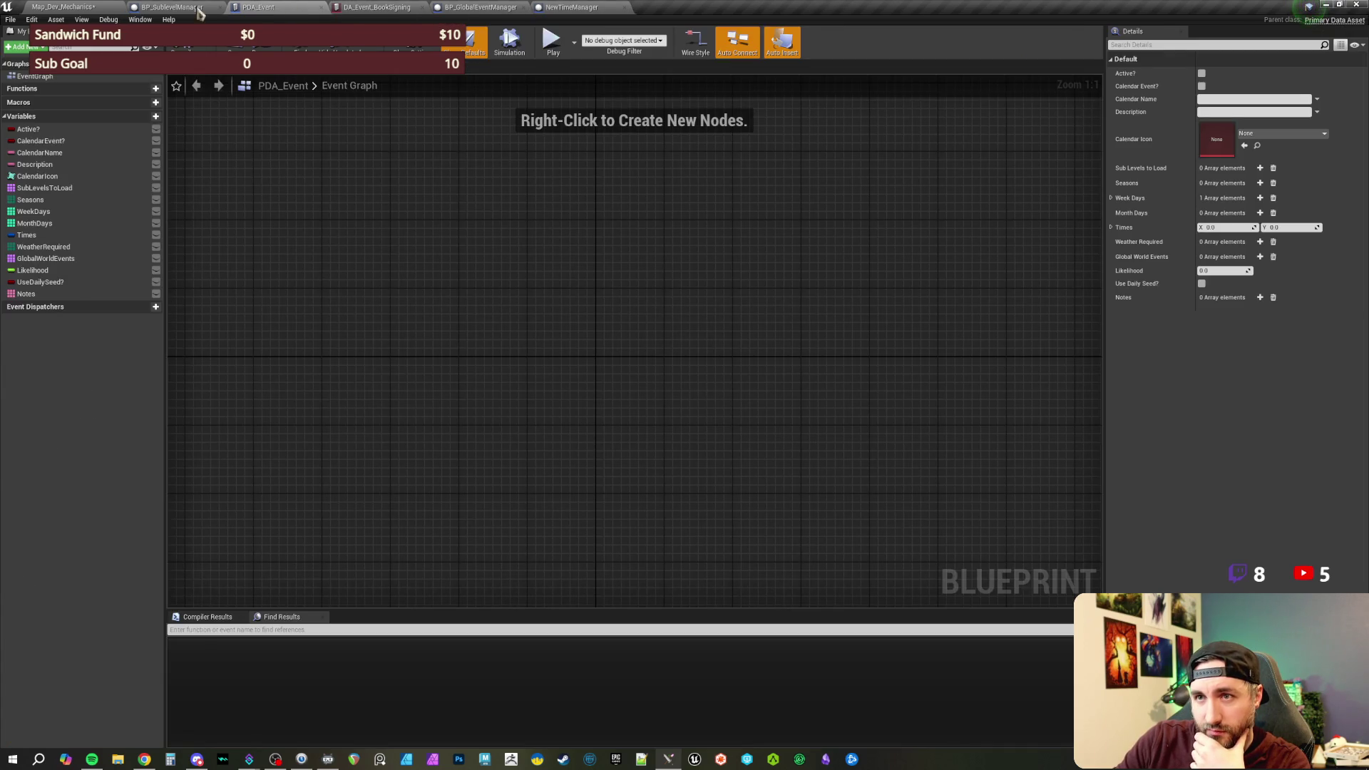
- Glance at BP_SublevelManager, close it, and go back to NewTimeManager's On New Day graph
click(204, 13)
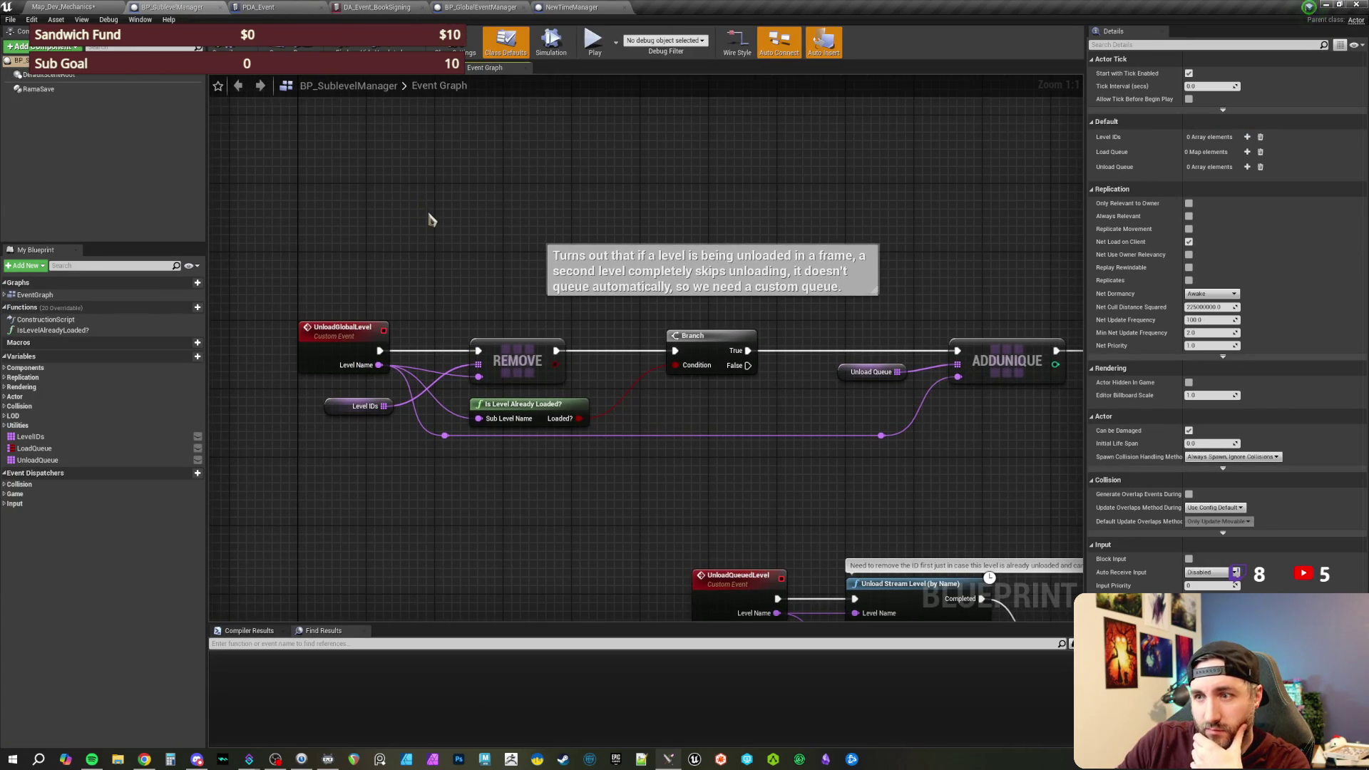
scroll(764, 207, down, 1)
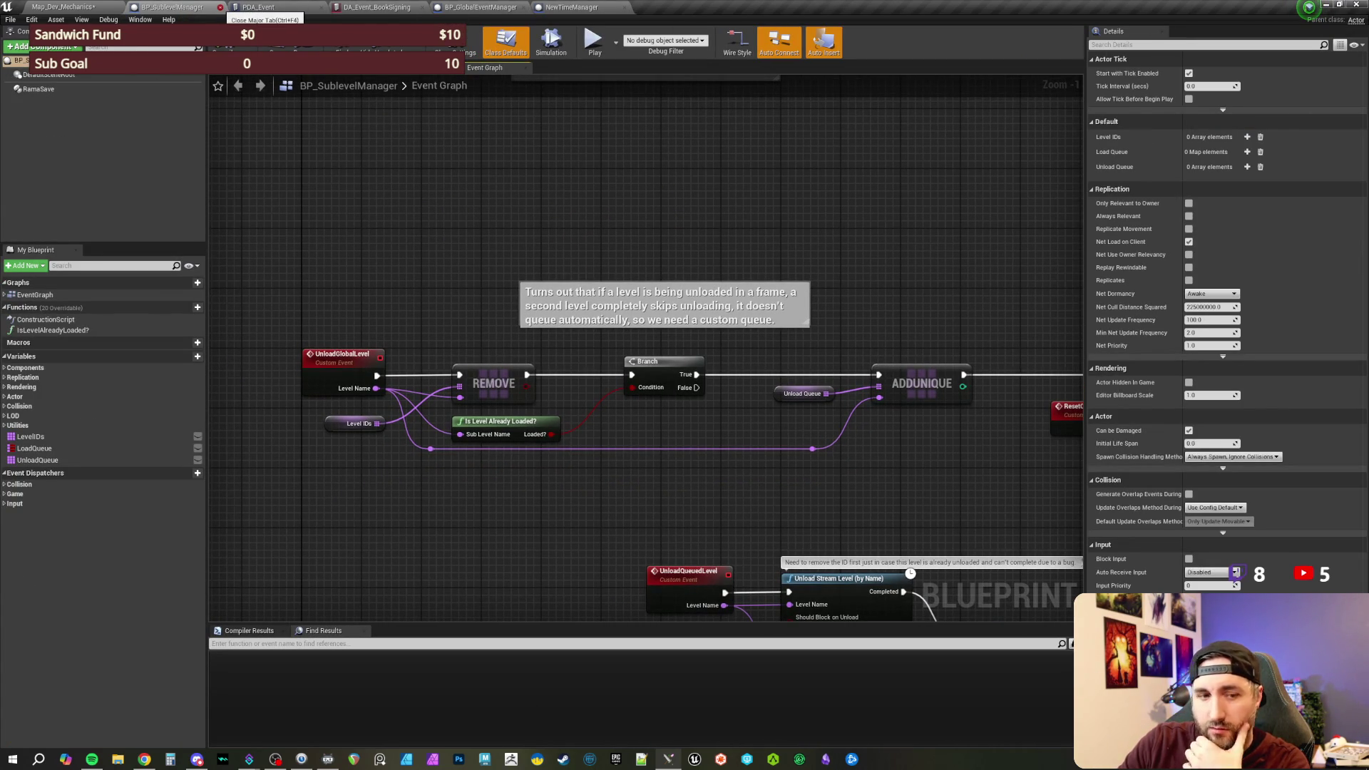
click(220, 7)
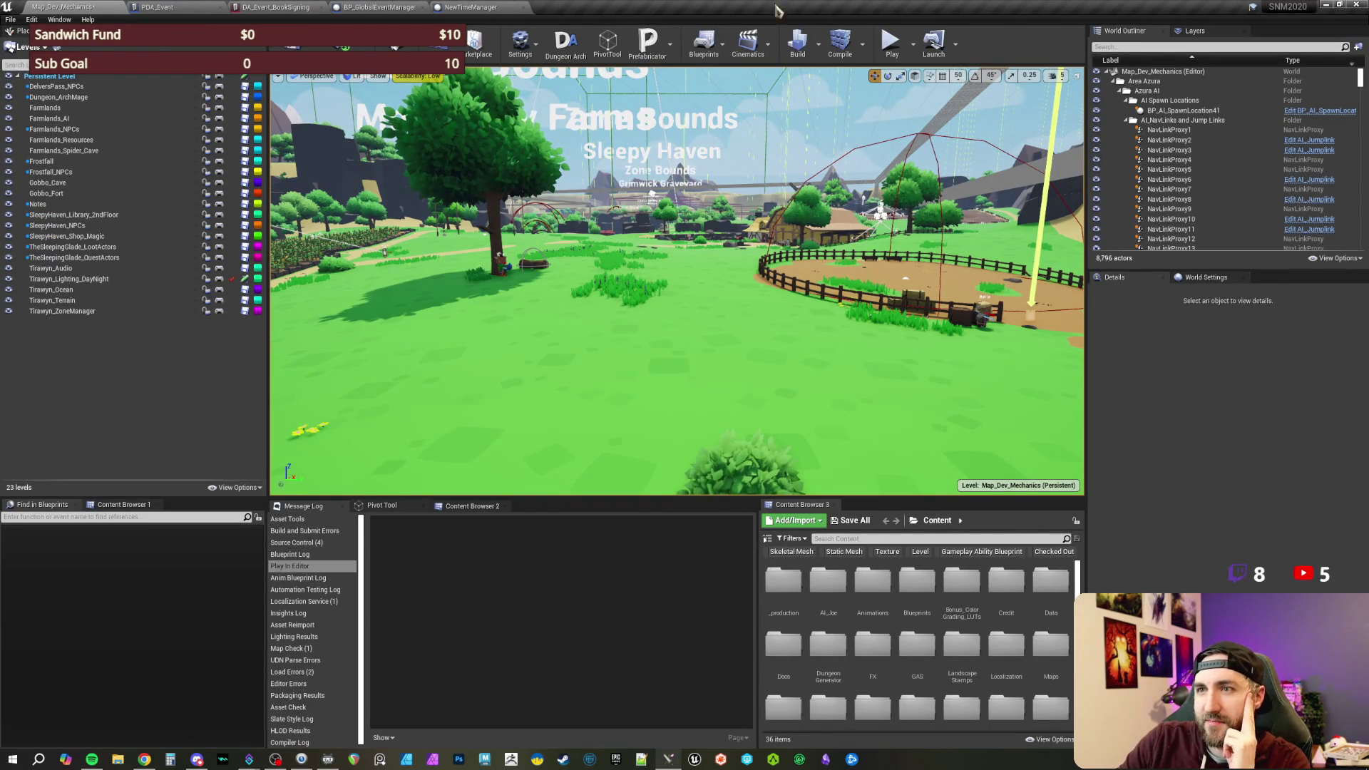
click(464, 8)
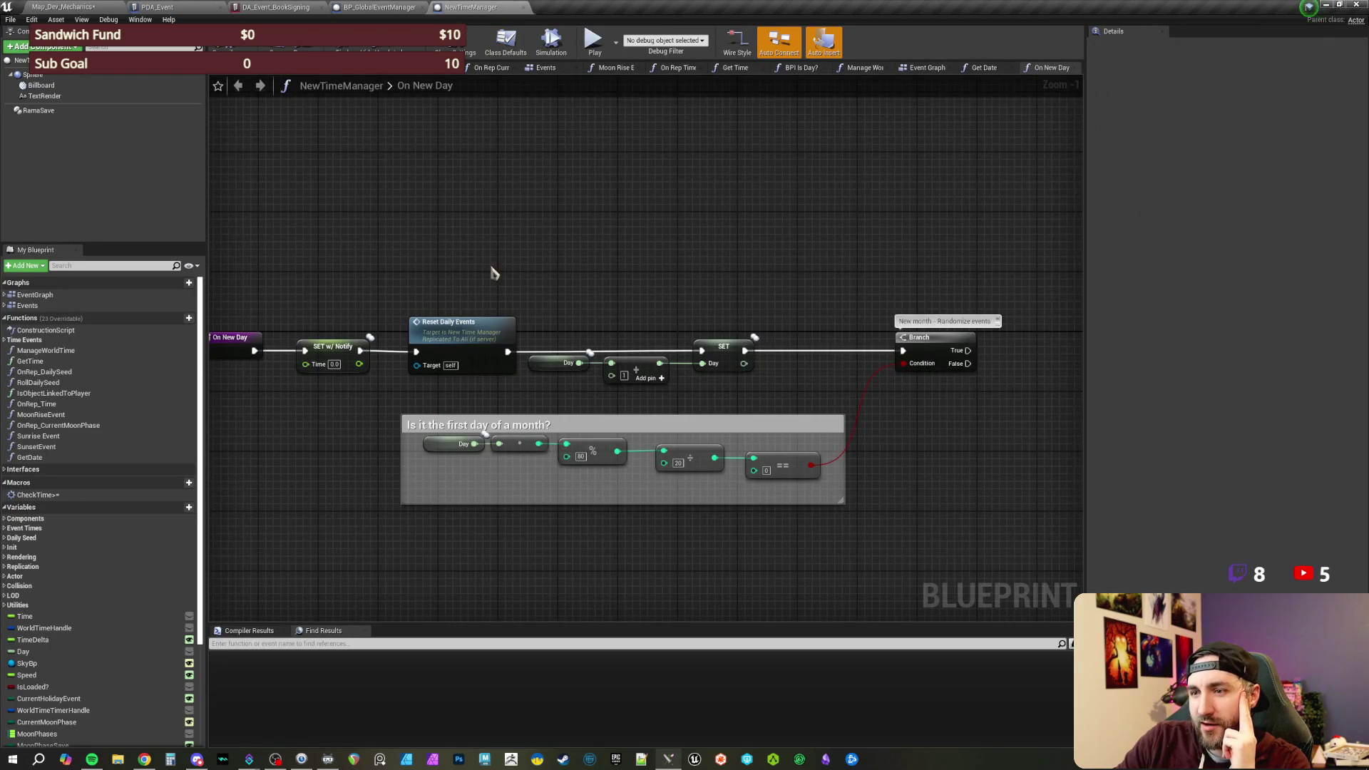
- Shift the 'Is it the first day of a month?' comment group and its Branch node left
scroll(494, 273, up, 1)
scroll(678, 226, down, 1)
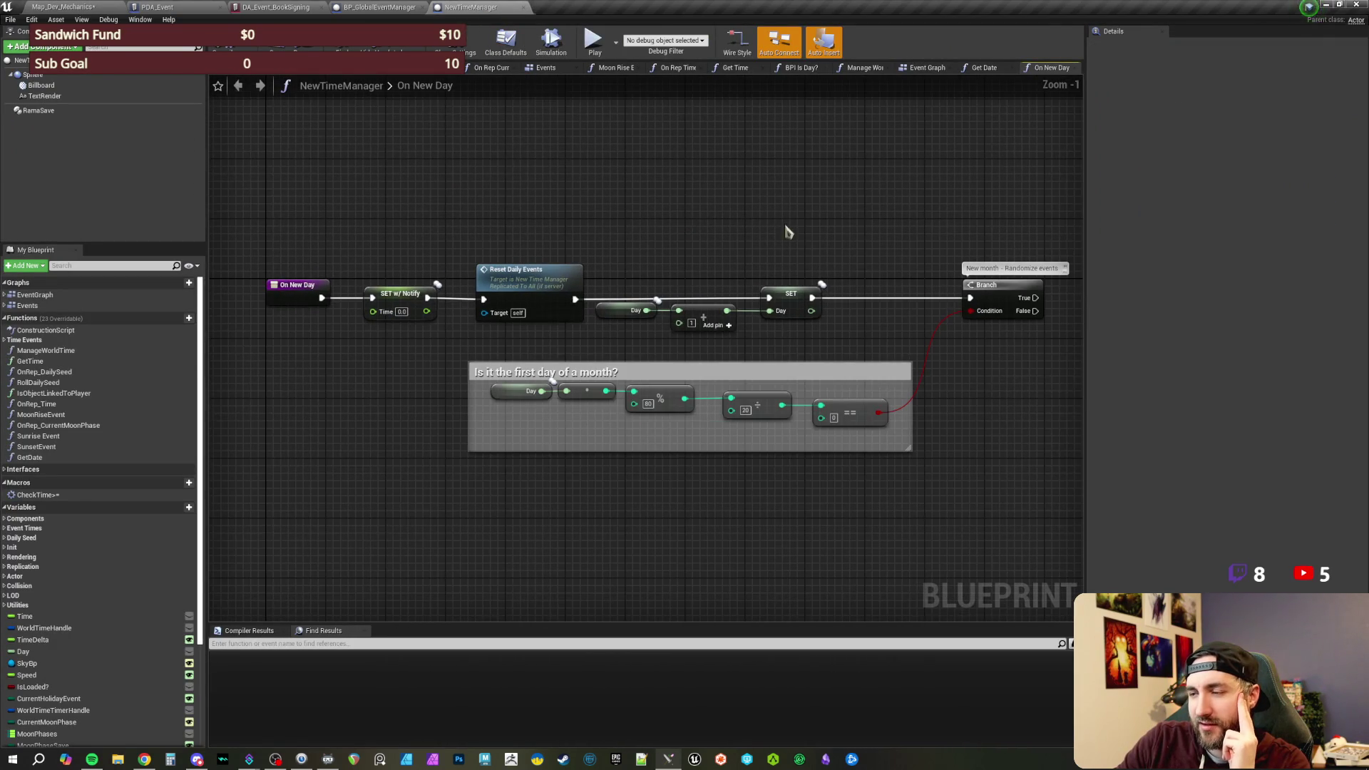
drag(920, 483, 413, 346)
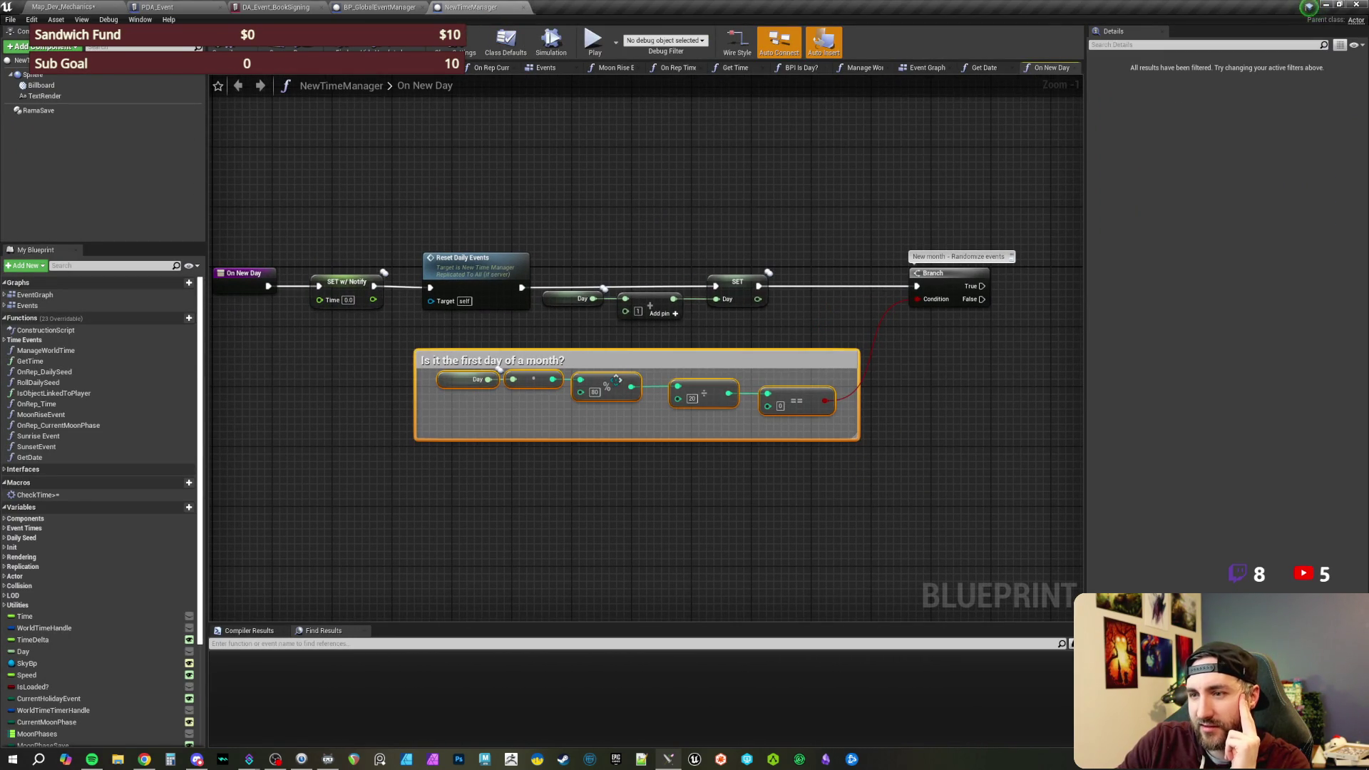
drag(616, 380, 565, 378)
click(912, 403)
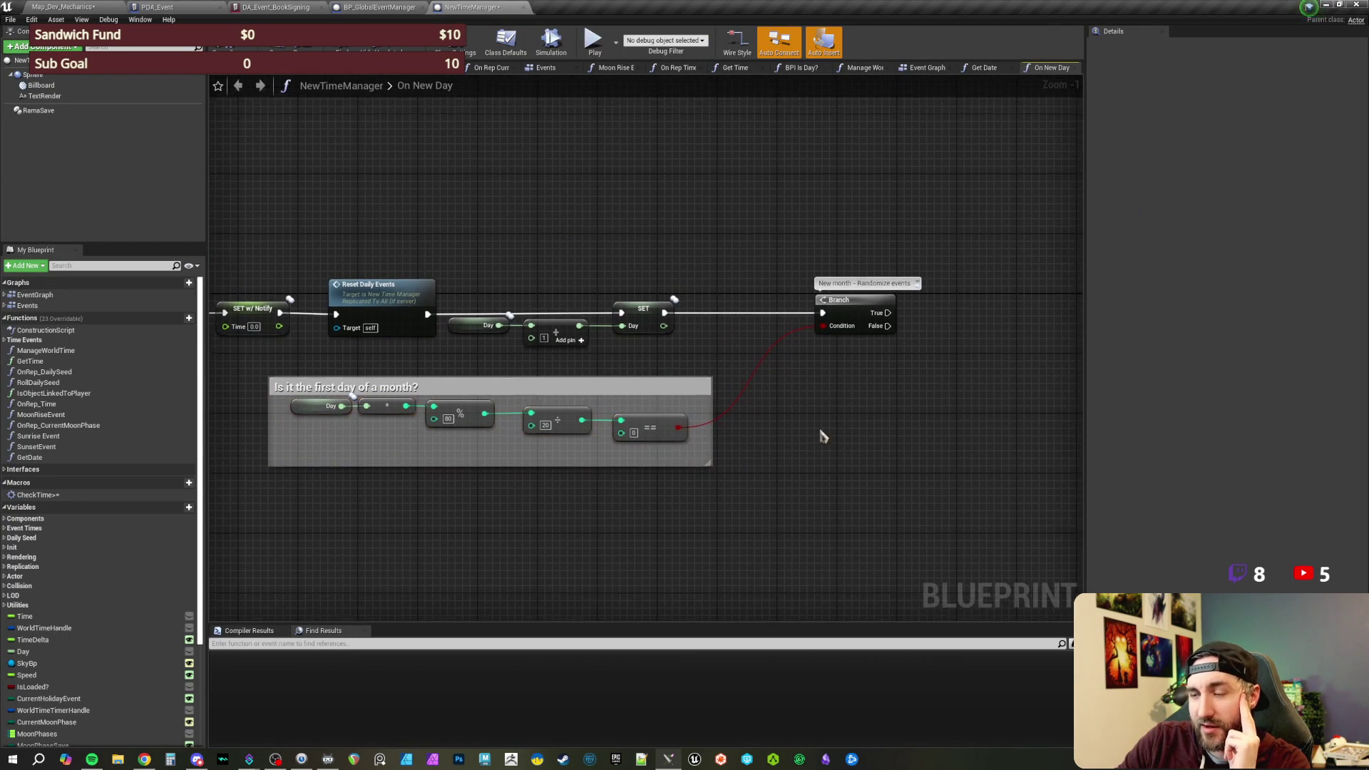
drag(856, 299, 818, 299)
click(520, 245)
mouse_move(520, 245)
mouse_down()
mouse_move(674, 271)
mouse_move(676, 242)
mouse_move(701, 230)
mouse_move(683, 224)
mouse_up()
scroll(691, 221, up, 1)
scroll(688, 231, down, 1)
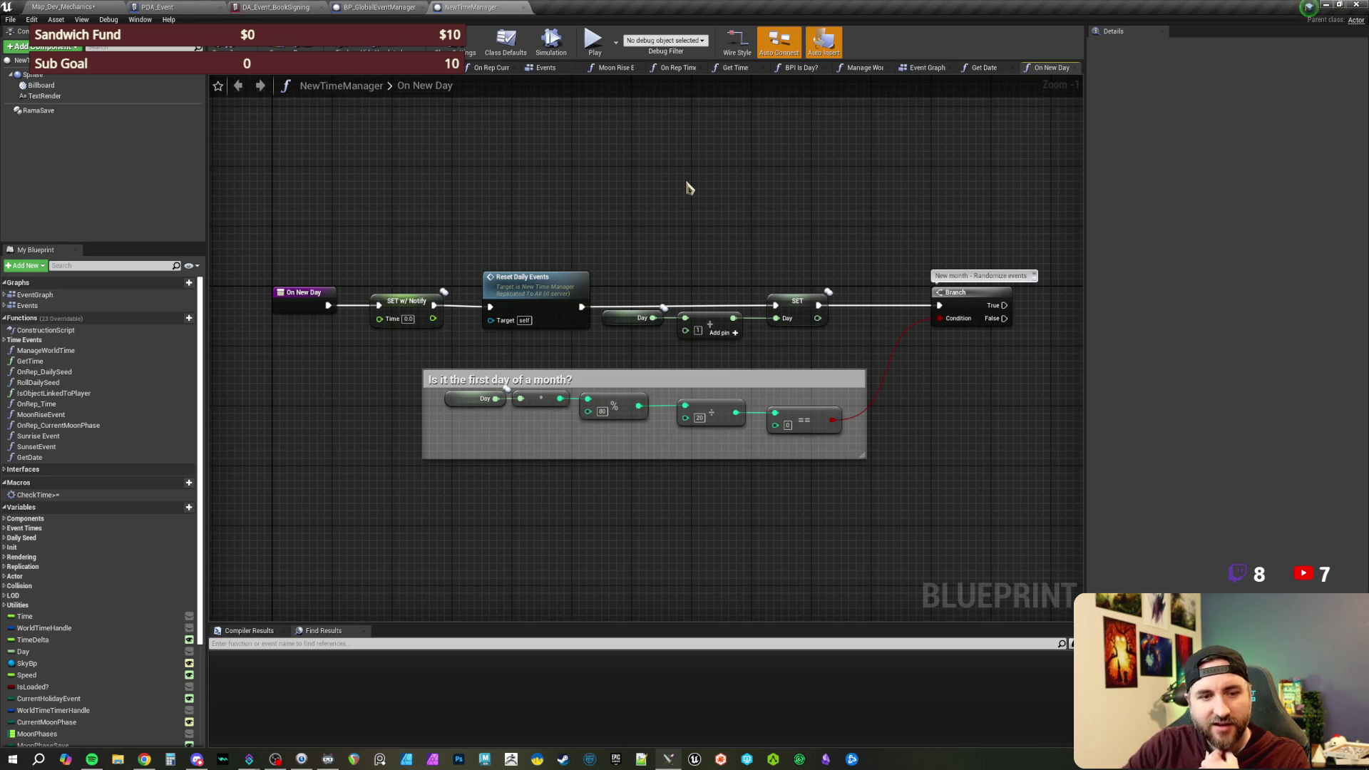
drag(686, 188, 659, 197)
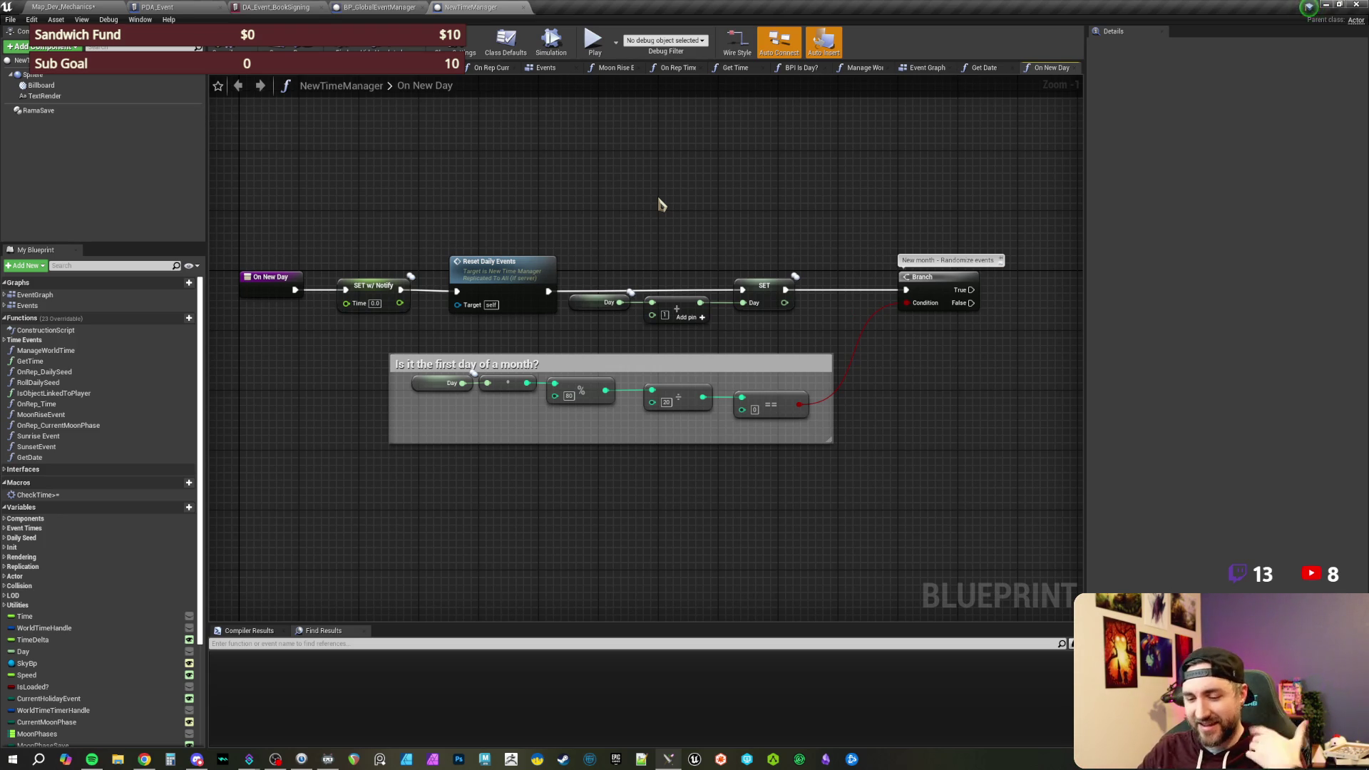
drag(637, 229, 656, 215)
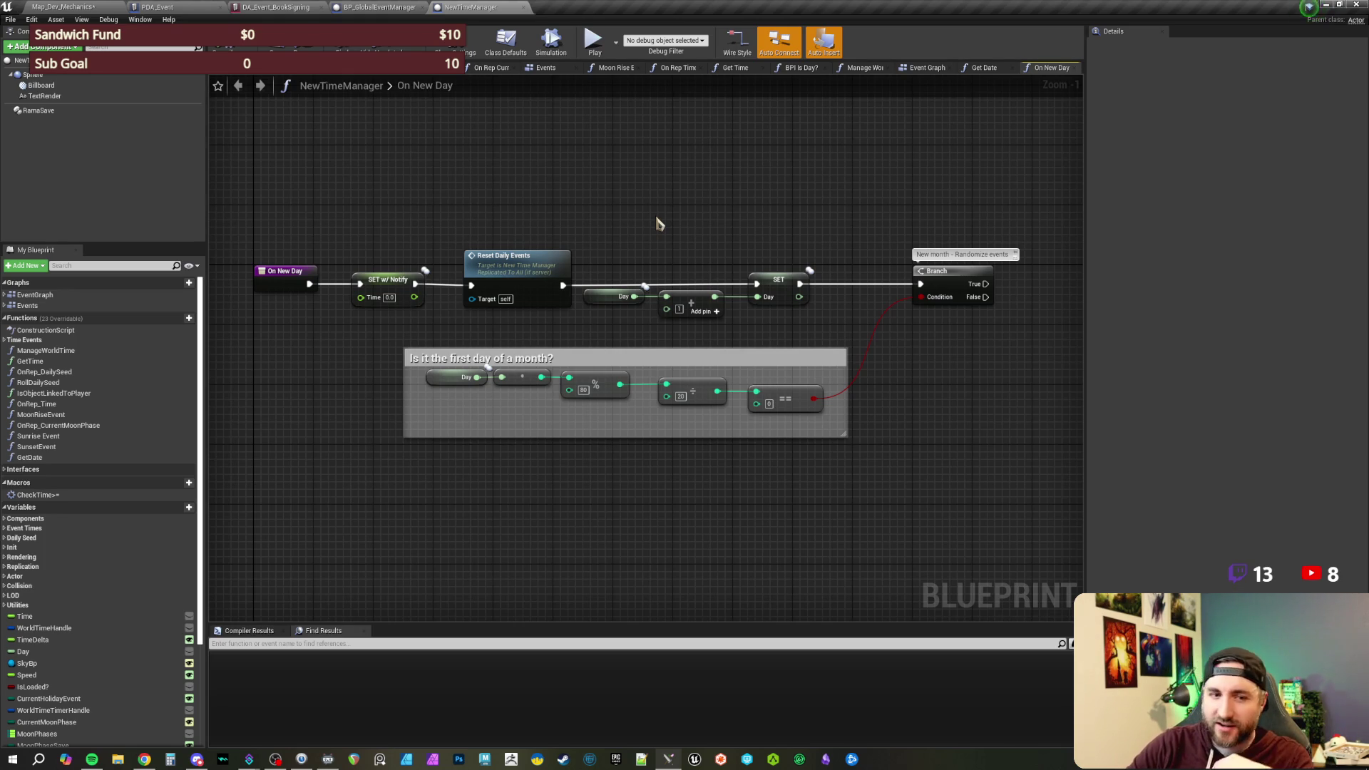
mouse_move(657, 224)
mouse_down()
mouse_move(637, 222)
mouse_move(654, 231)
mouse_up()
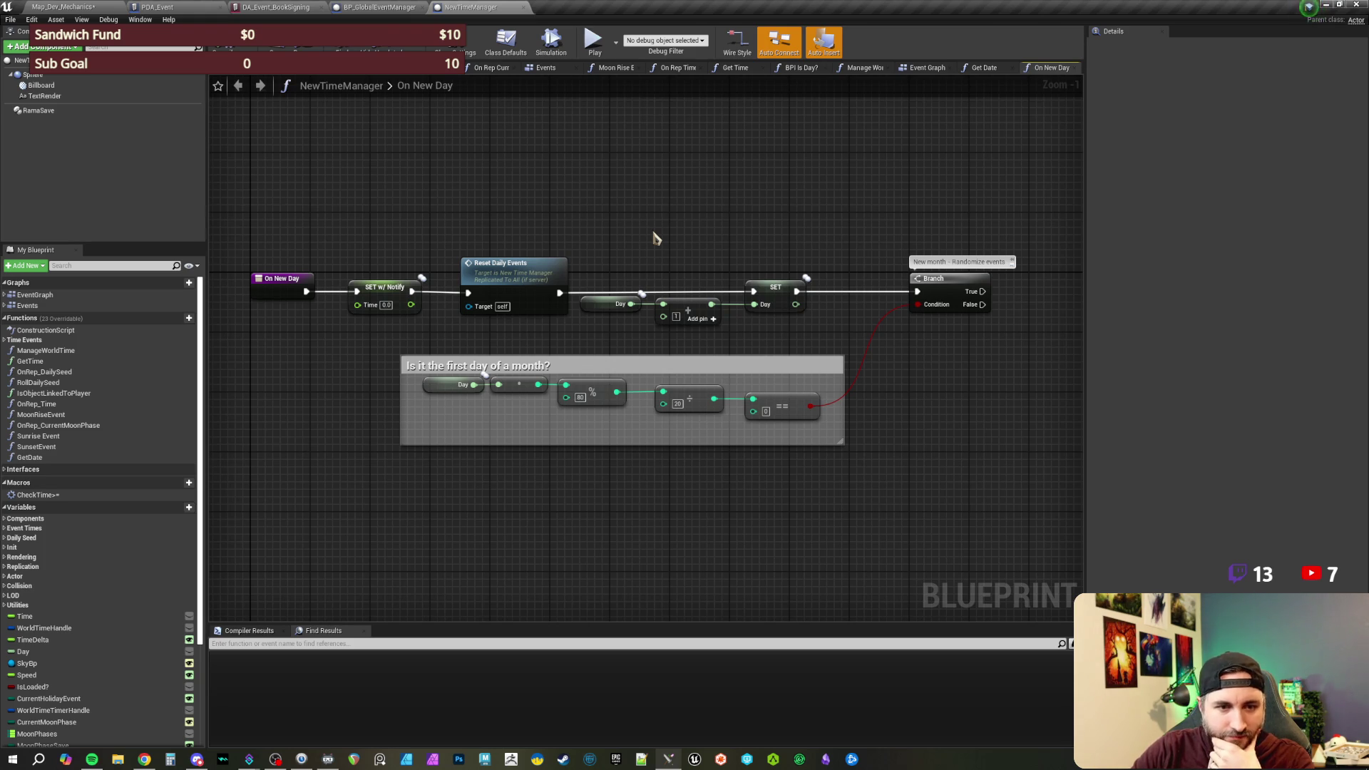
scroll(667, 227, up, 1)
drag(666, 227, 690, 238)
scroll(690, 237, down, 1)
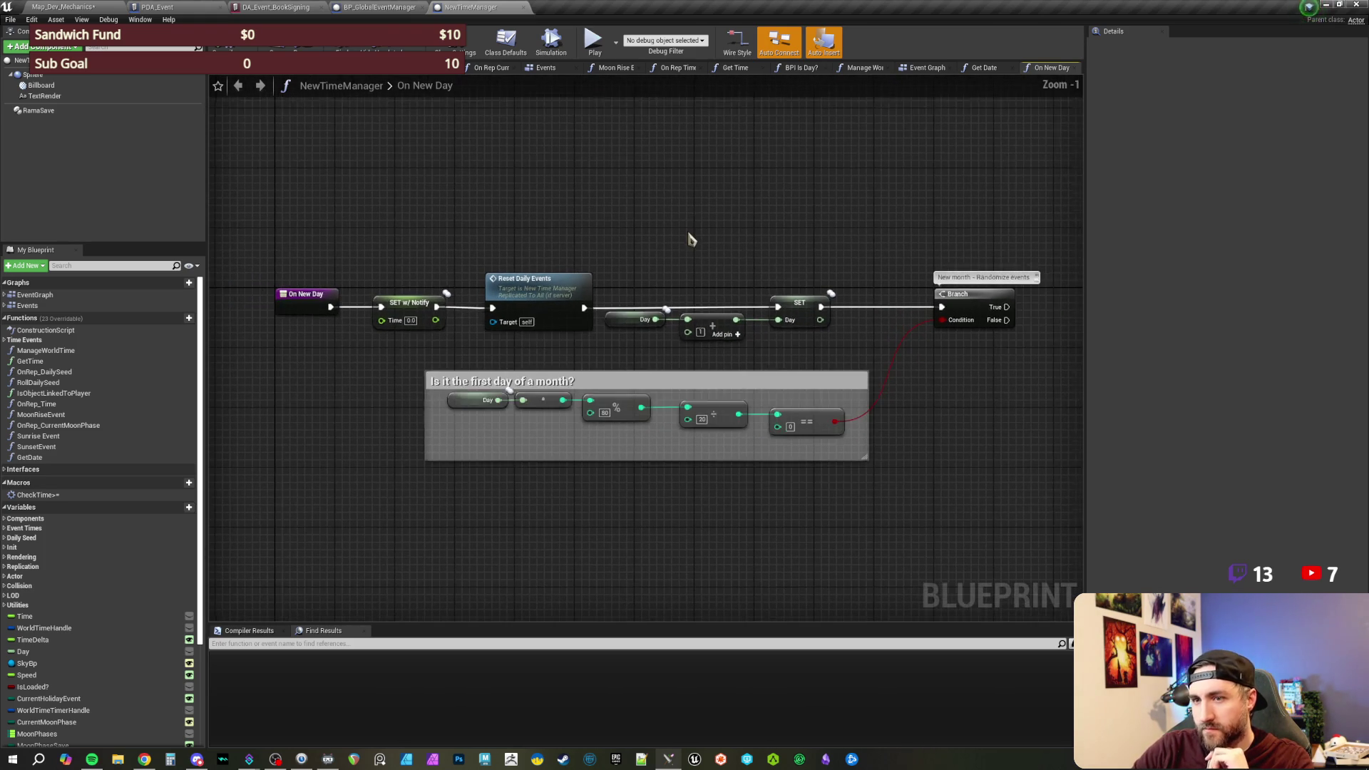
scroll(697, 245, up, 1)
scroll(739, 236, down, 1)
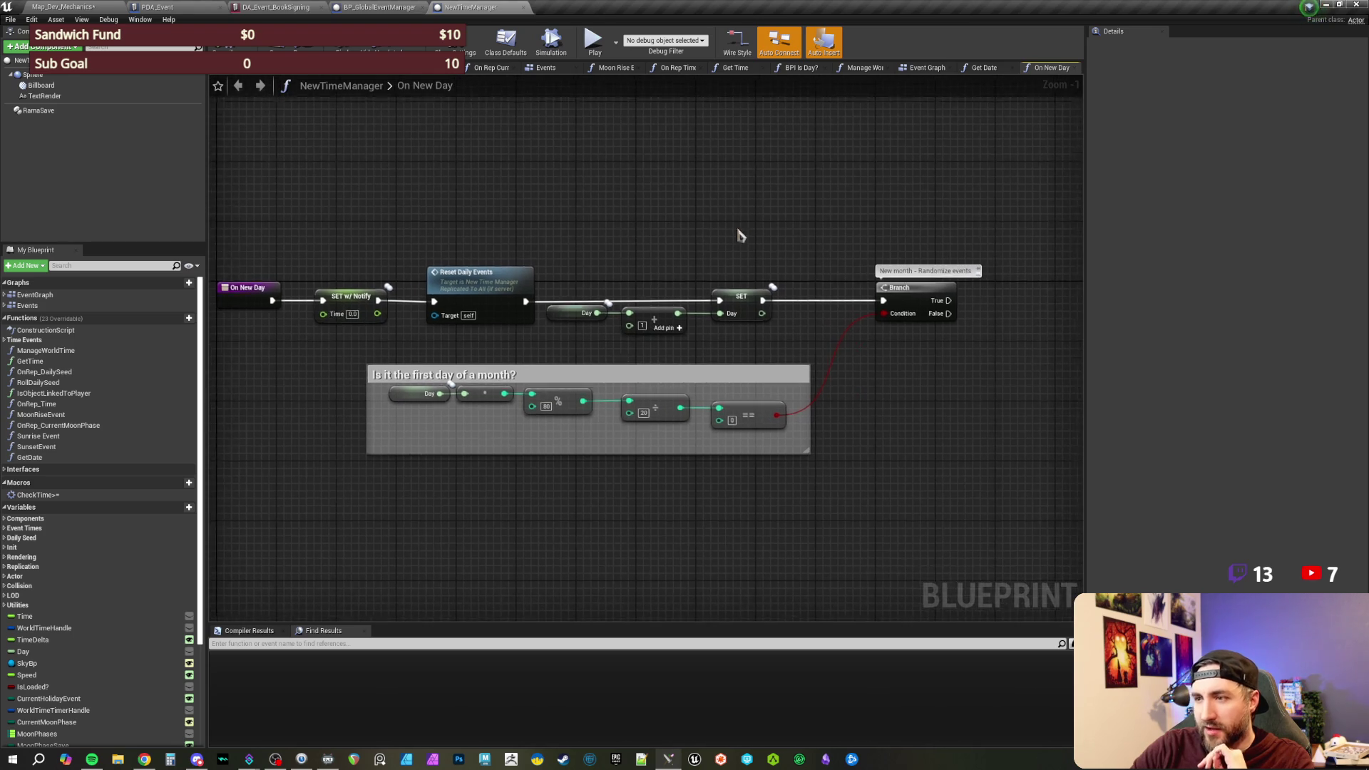
scroll(739, 236, up, 1)
drag(703, 233, 734, 250)
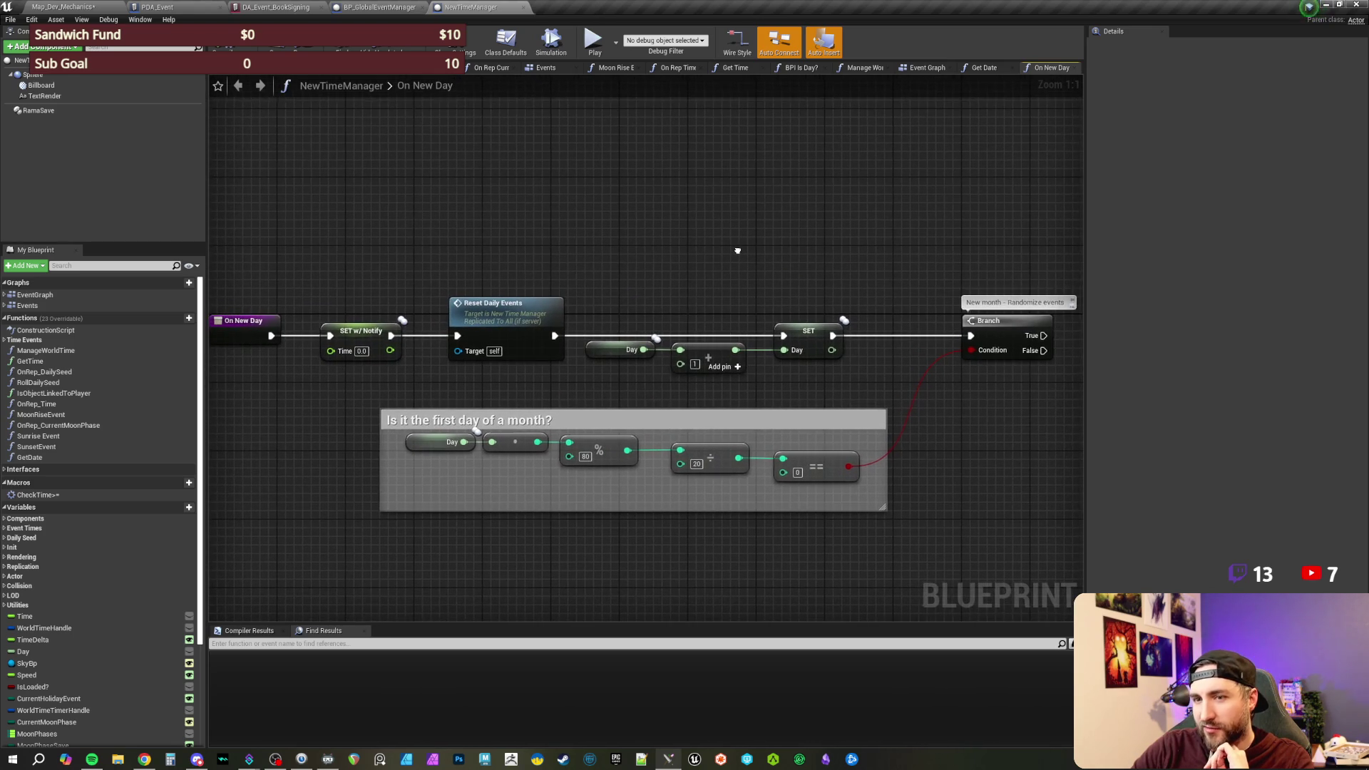
scroll(742, 261, down, 1)
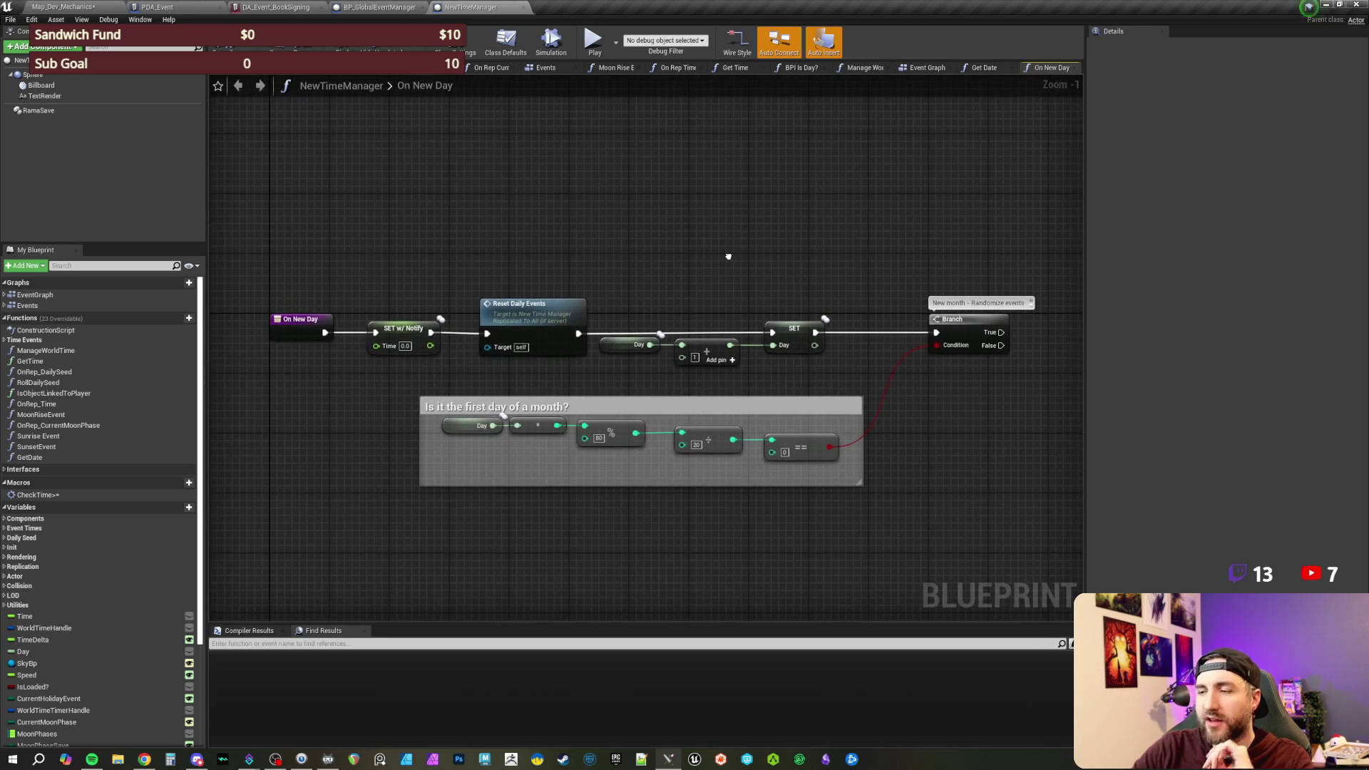
drag(729, 256, 679, 258)
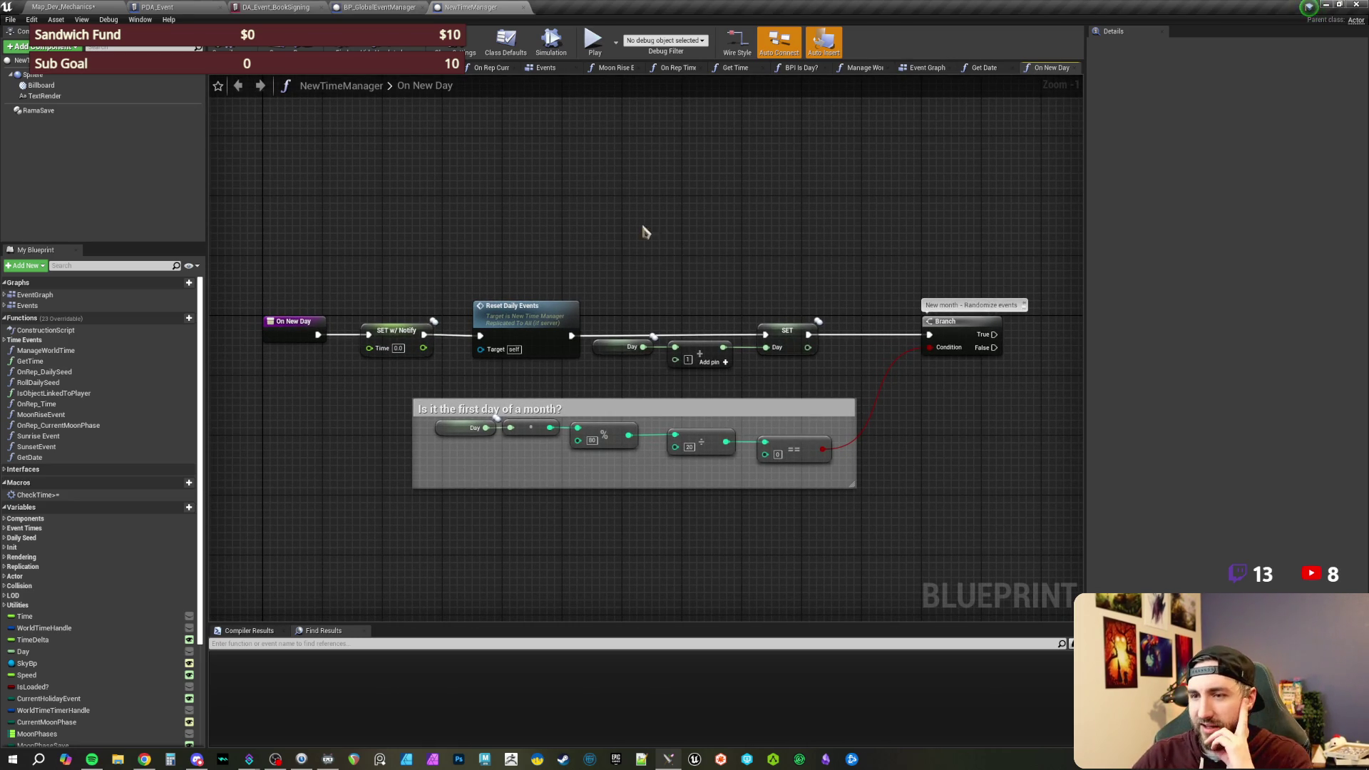
drag(662, 244, 671, 256)
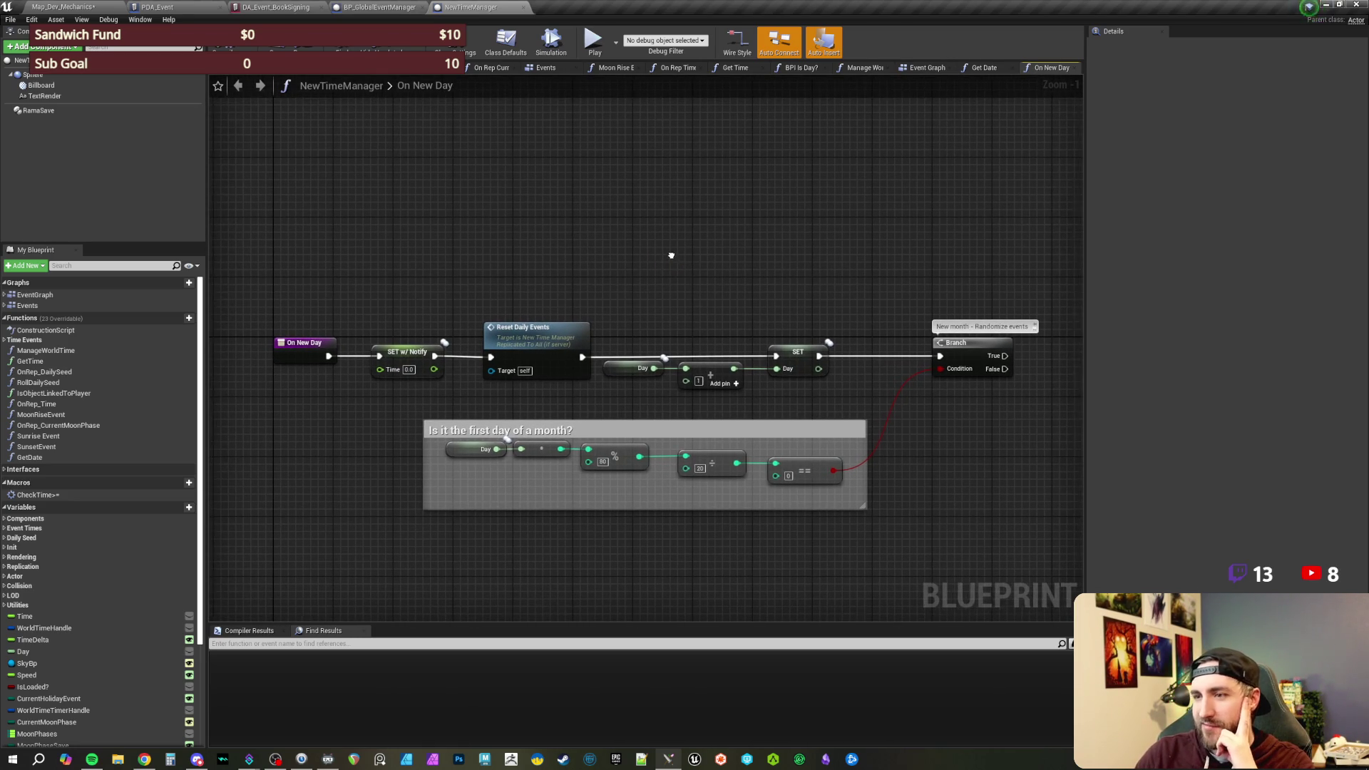
scroll(691, 277, up, 1)
scroll(690, 277, down, 1)
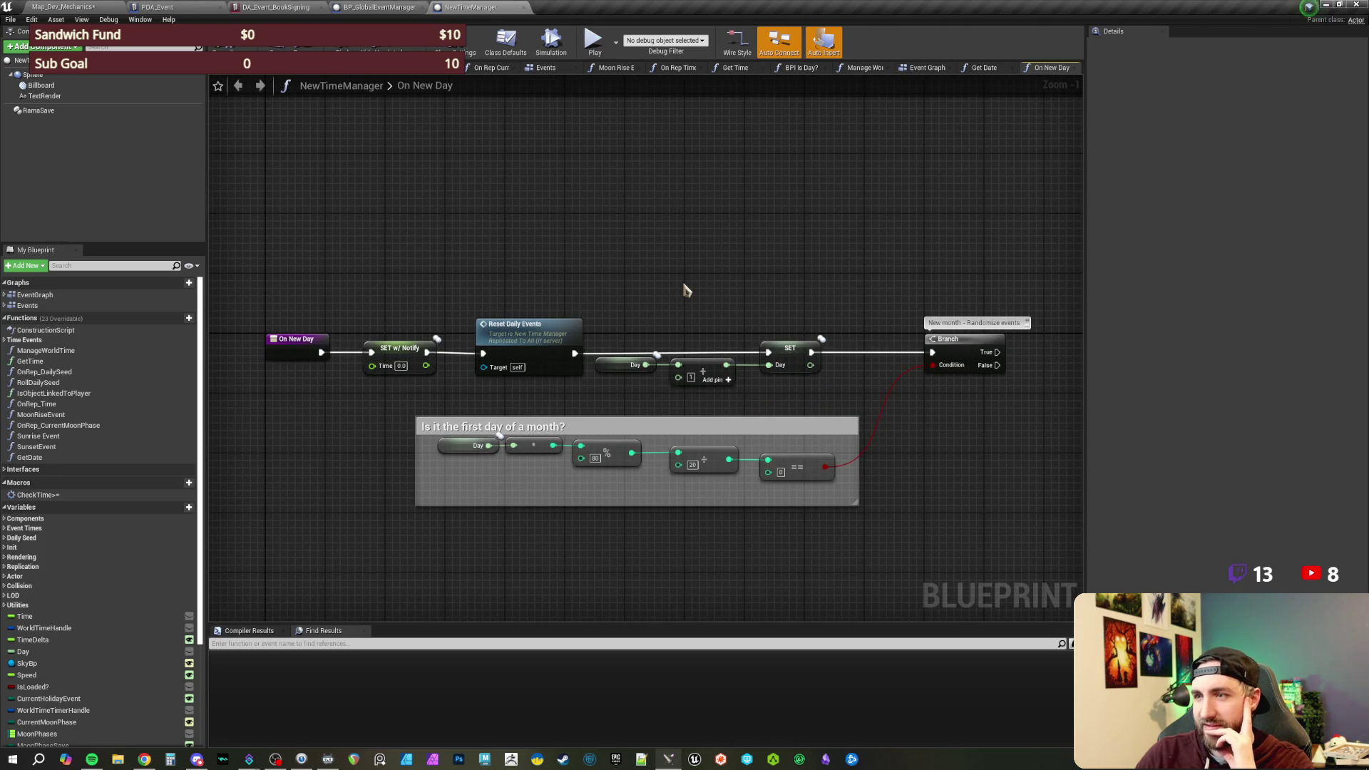
mouse_move(684, 289)
mouse_down()
mouse_move(668, 250)
mouse_move(681, 261)
mouse_up()
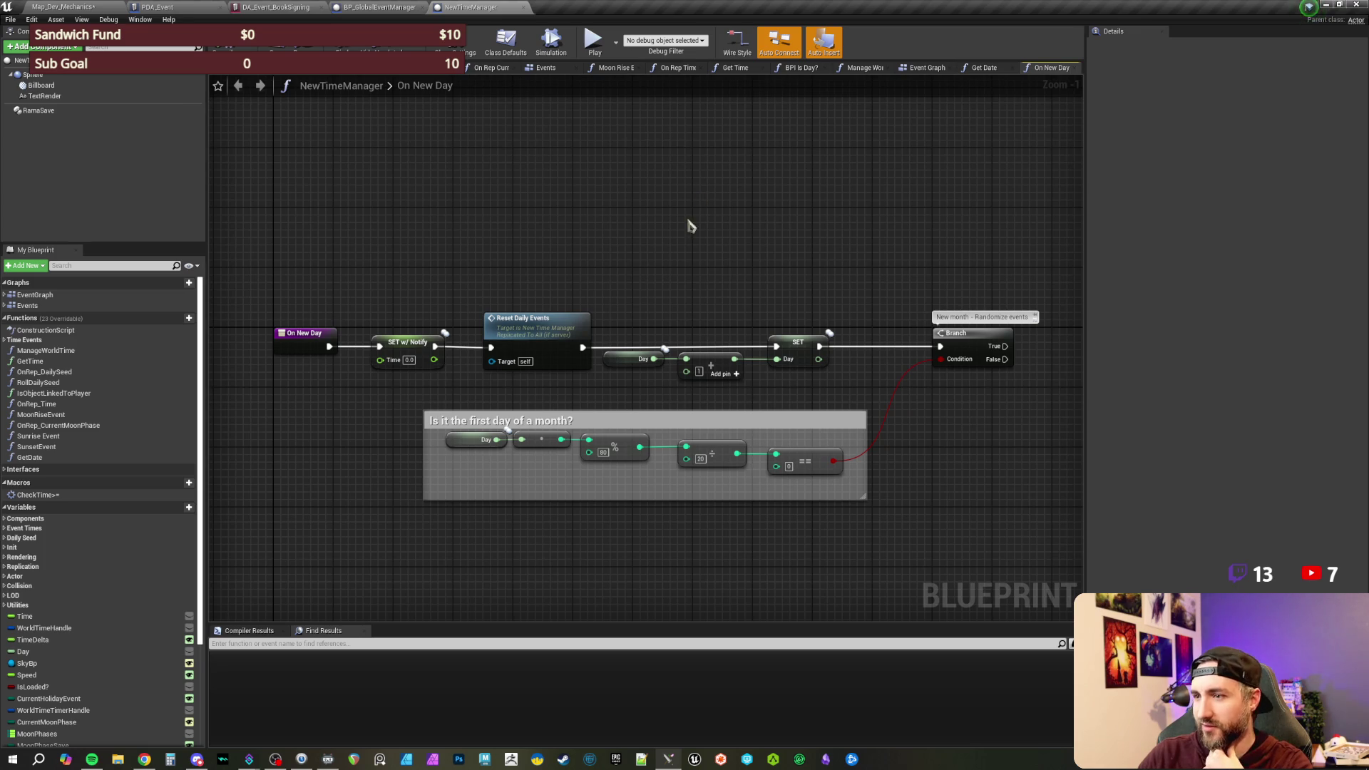
scroll(688, 218, up, 1)
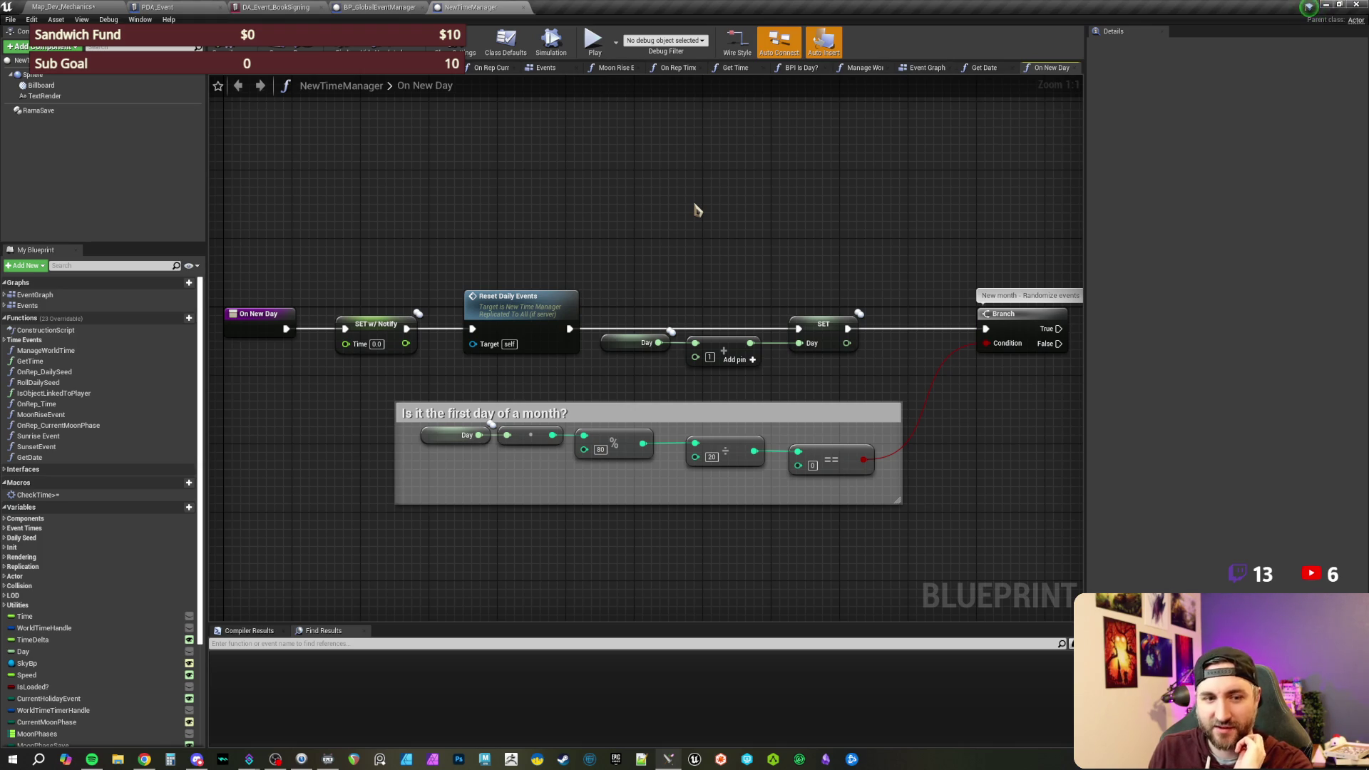
key(ctrl+Tab)
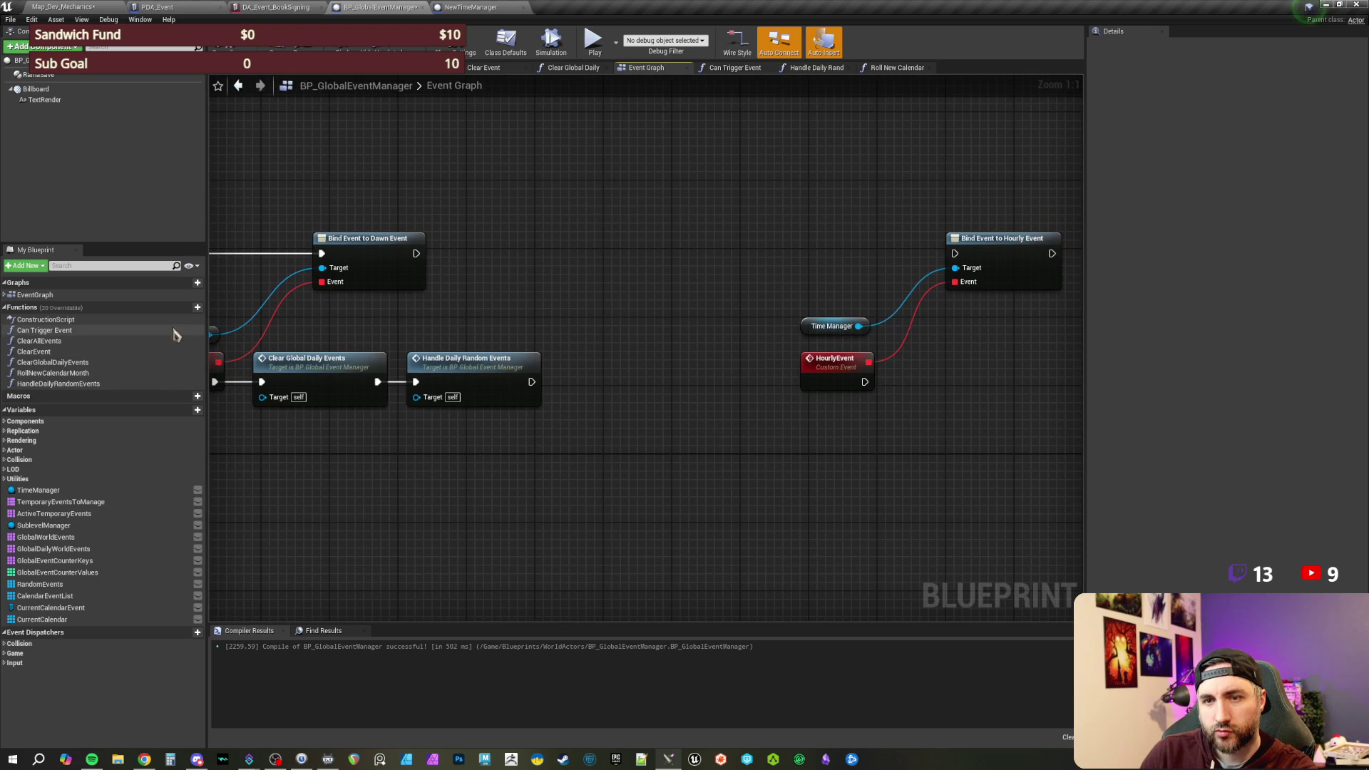
- Add a new function named HandleCalendarEvents to the event manager
click(201, 311)
text(Han)
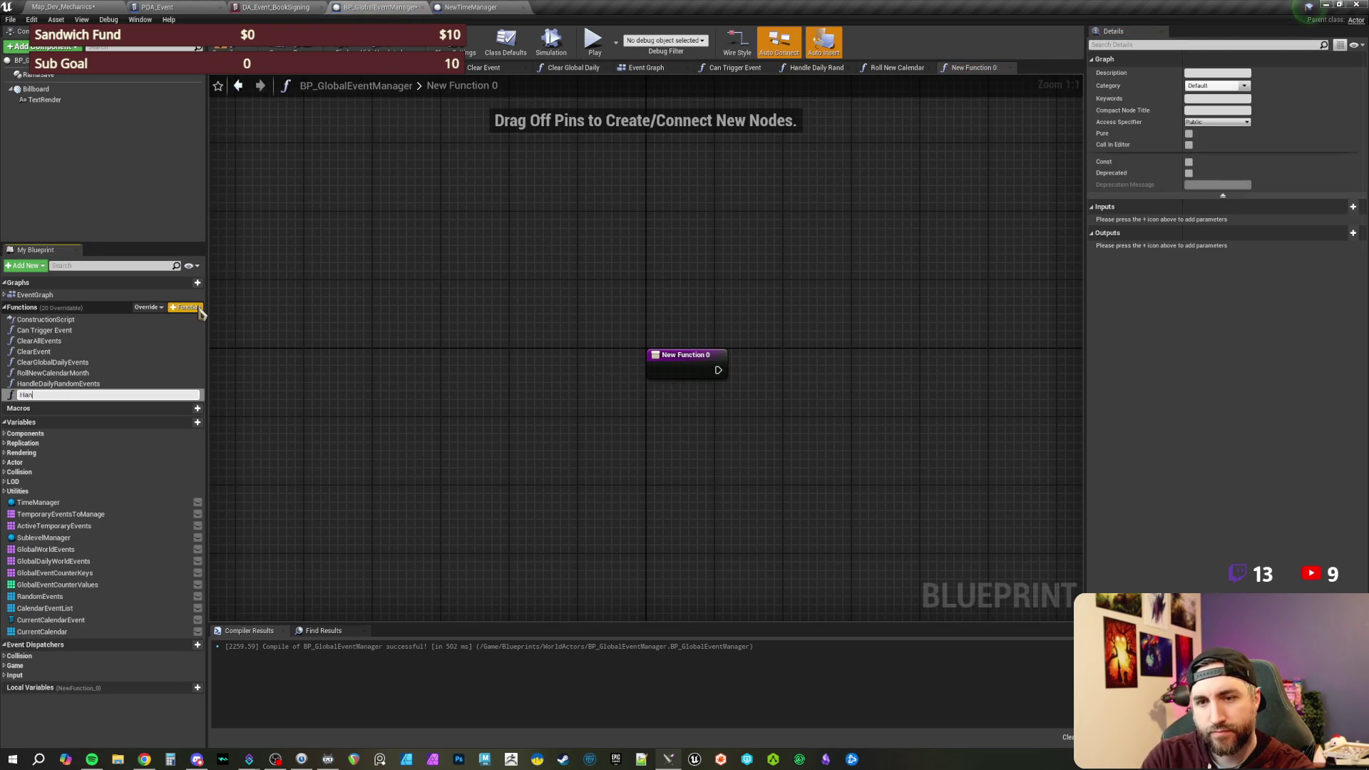
text(dleCalendarEvents)
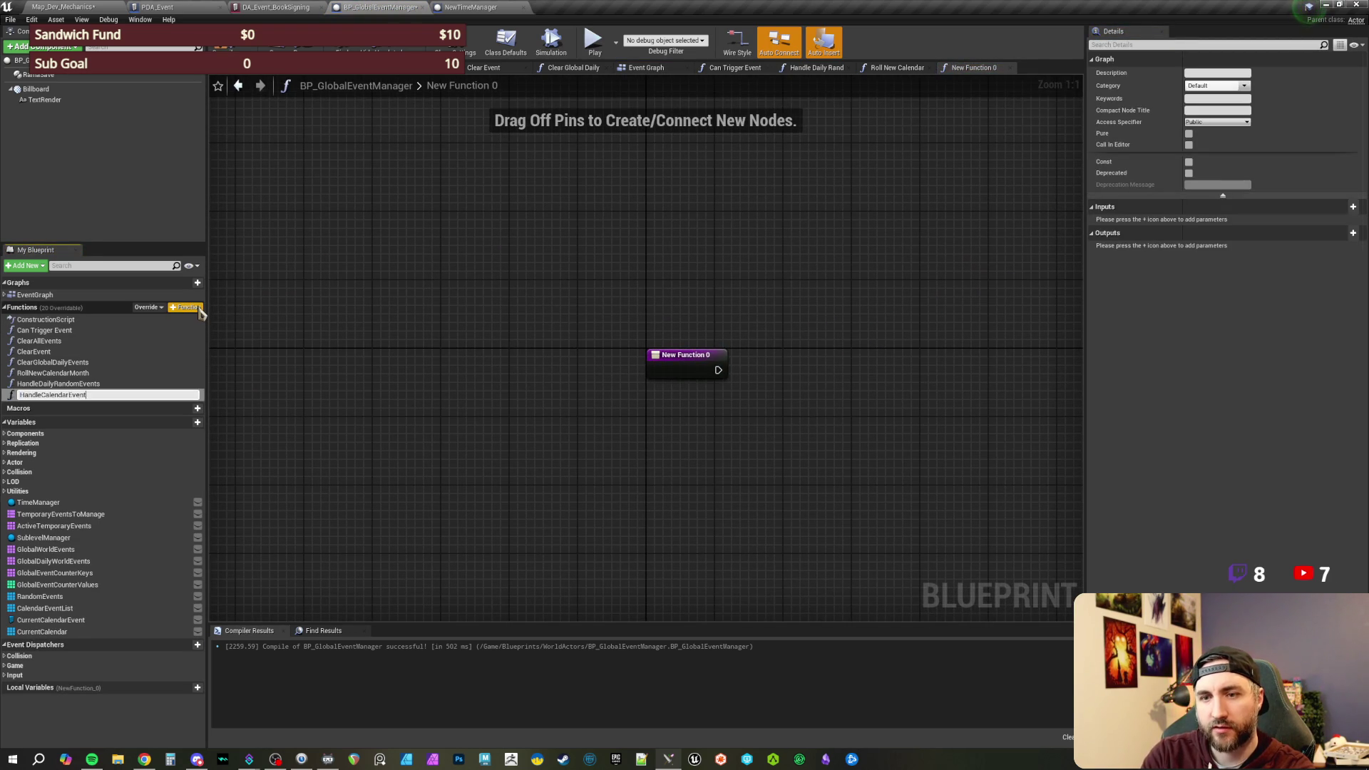
key(Return)
- Call Handle Calendar Events after Handle Daily Random Events, then open and centre its function graph
click(238, 86)
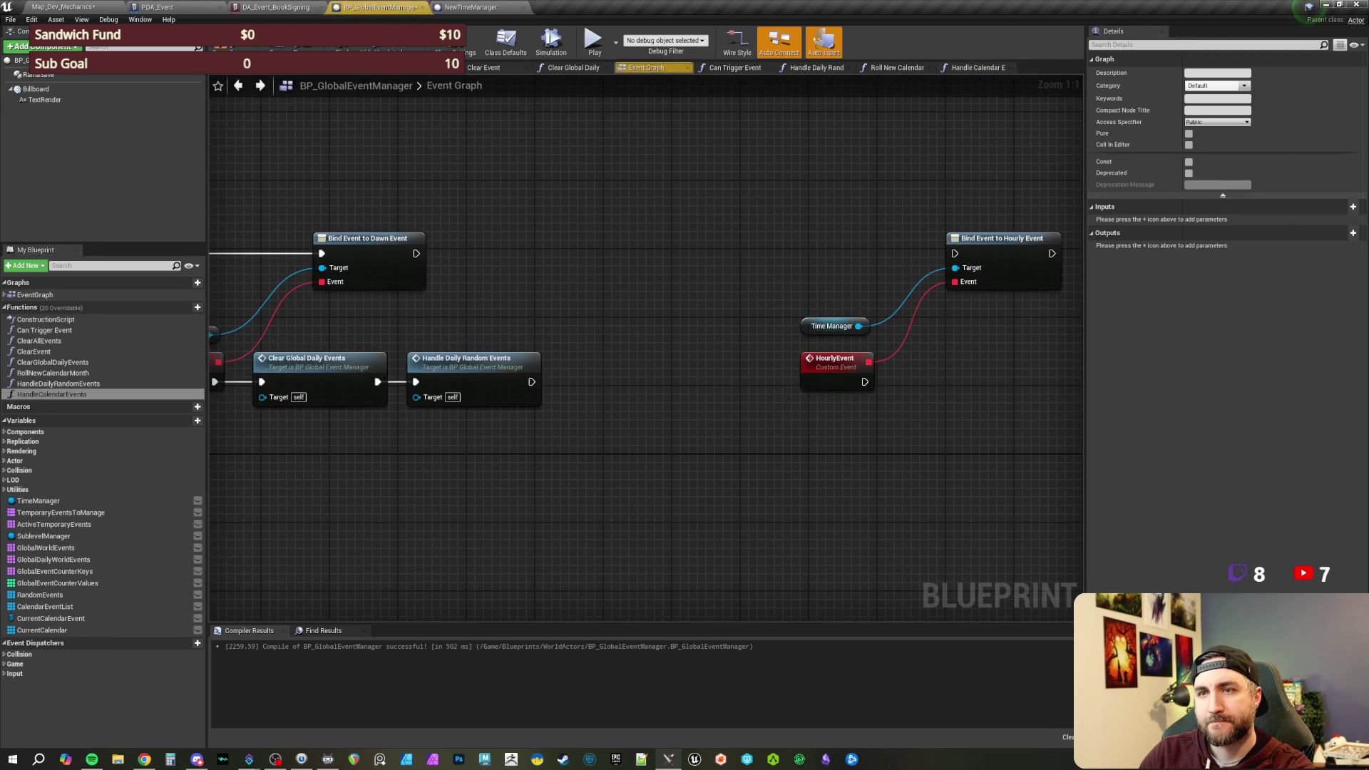
mouse_move(85, 394)
mouse_down()
mouse_move(520, 450)
mouse_move(580, 360)
mouse_move(600, 370)
mouse_up()
double_click(605, 377)
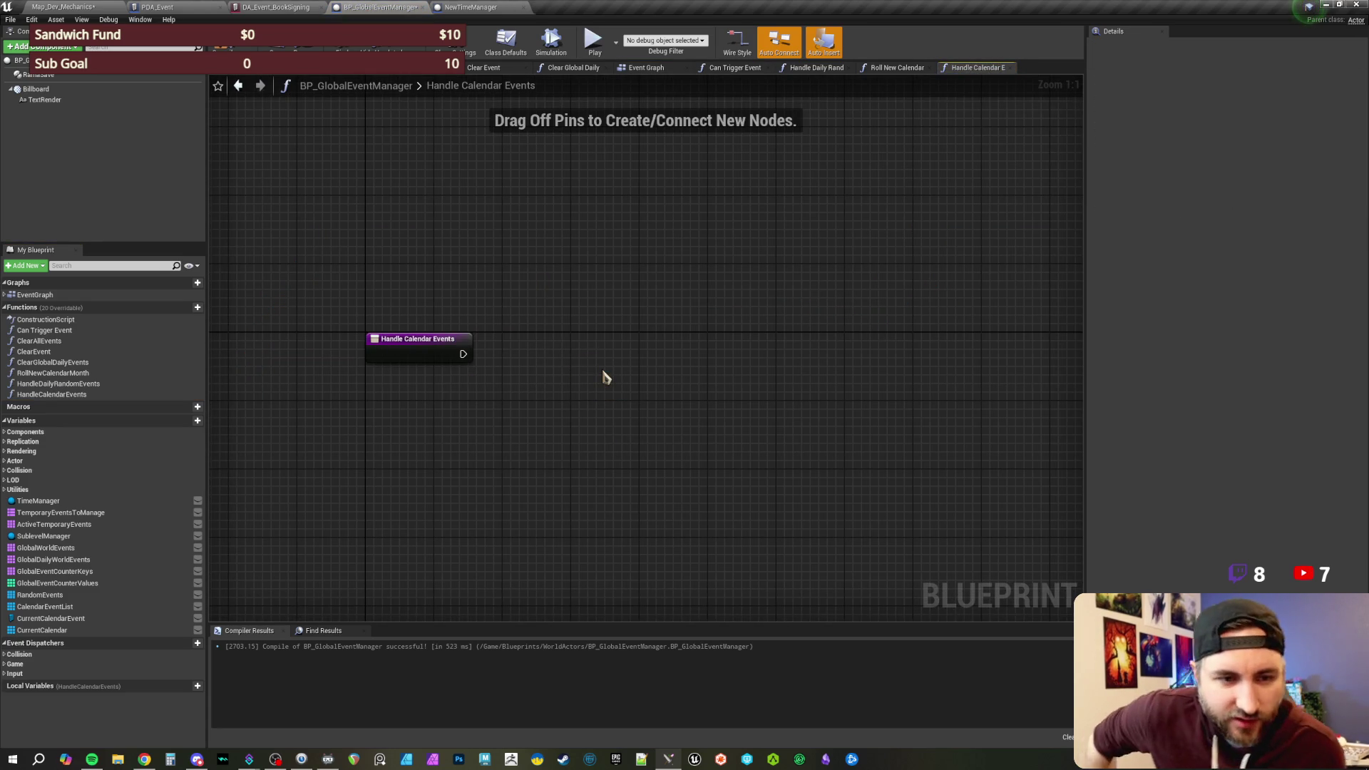
mouse_move(650, 413)
mouse_down()
mouse_move(617, 392)
mouse_move(658, 417)
mouse_up()
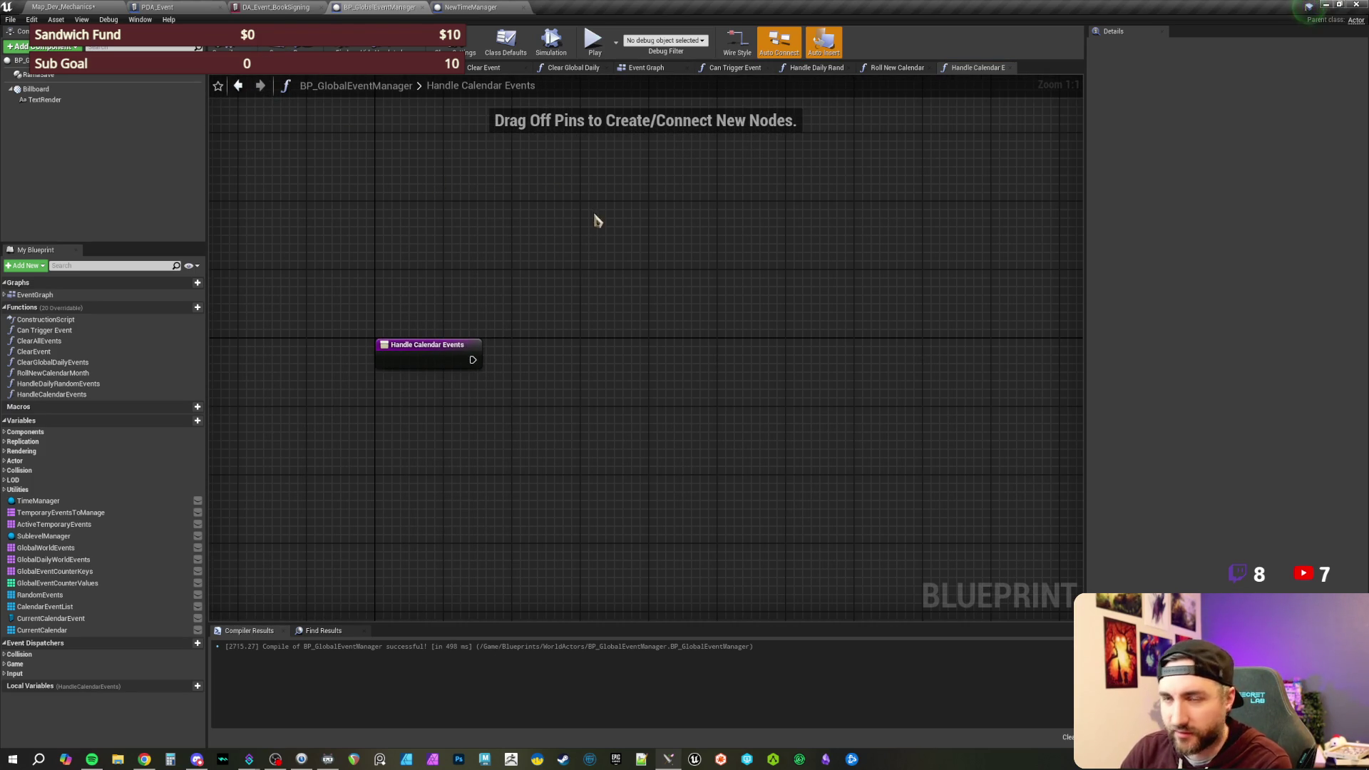
drag(606, 277, 561, 254)
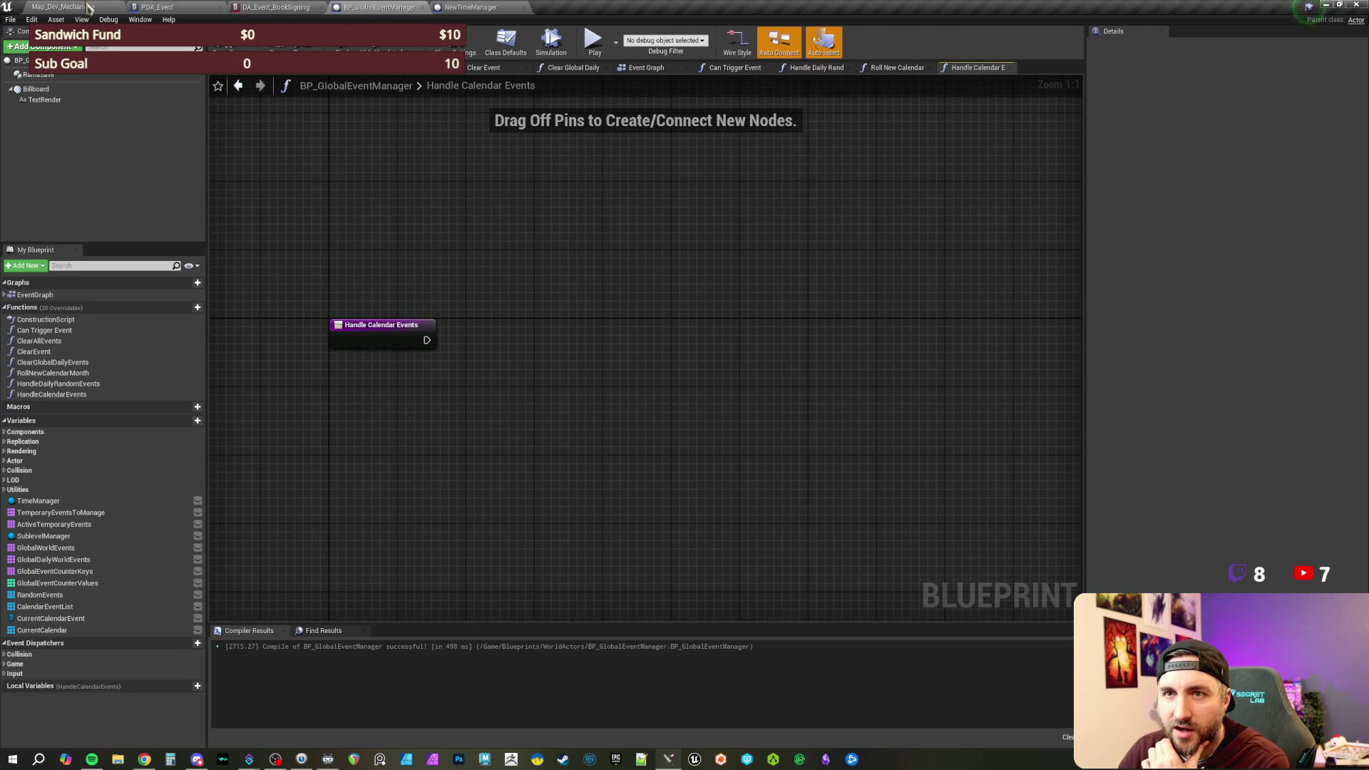
- Back in Map_Dev_Mechanics, search the content browser for 'season' and open MP_Seasons
click(89, 7)
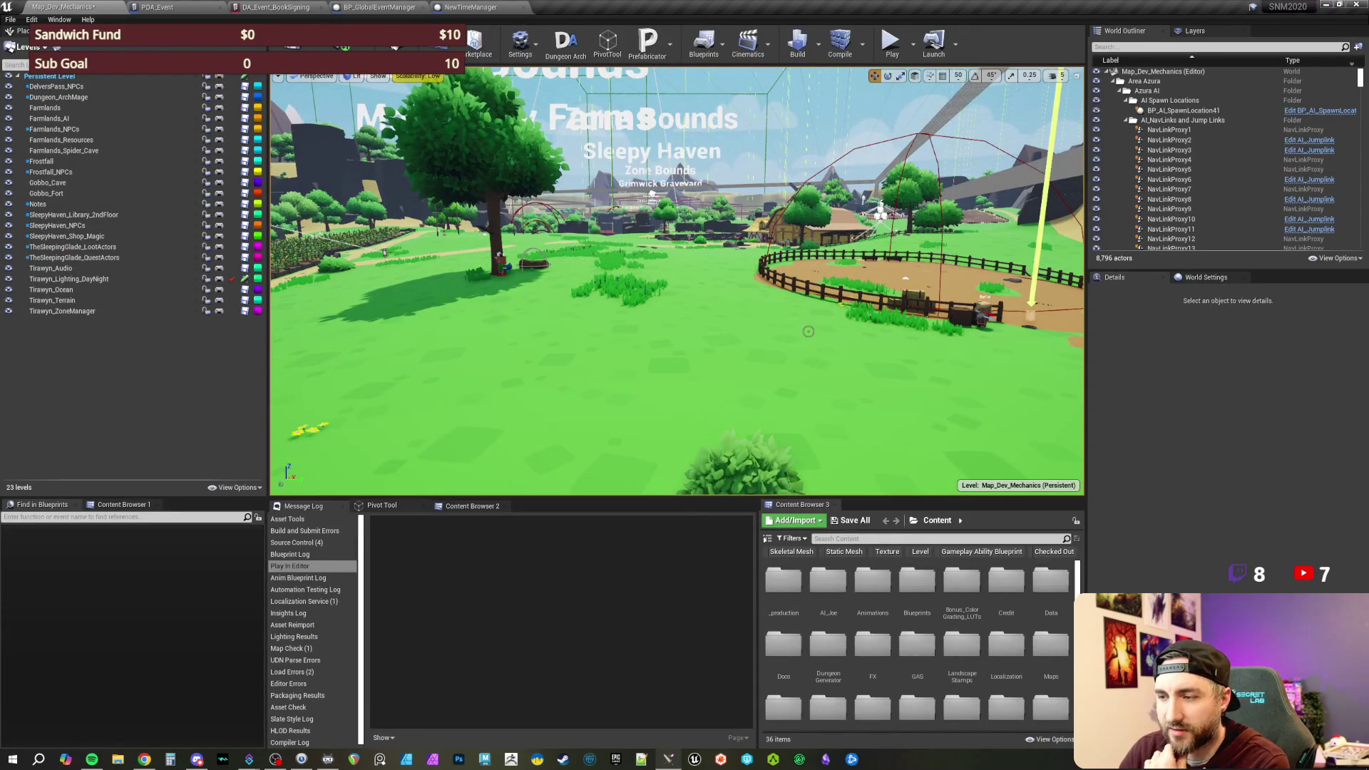
drag(810, 331, 857, 453)
click(864, 539)
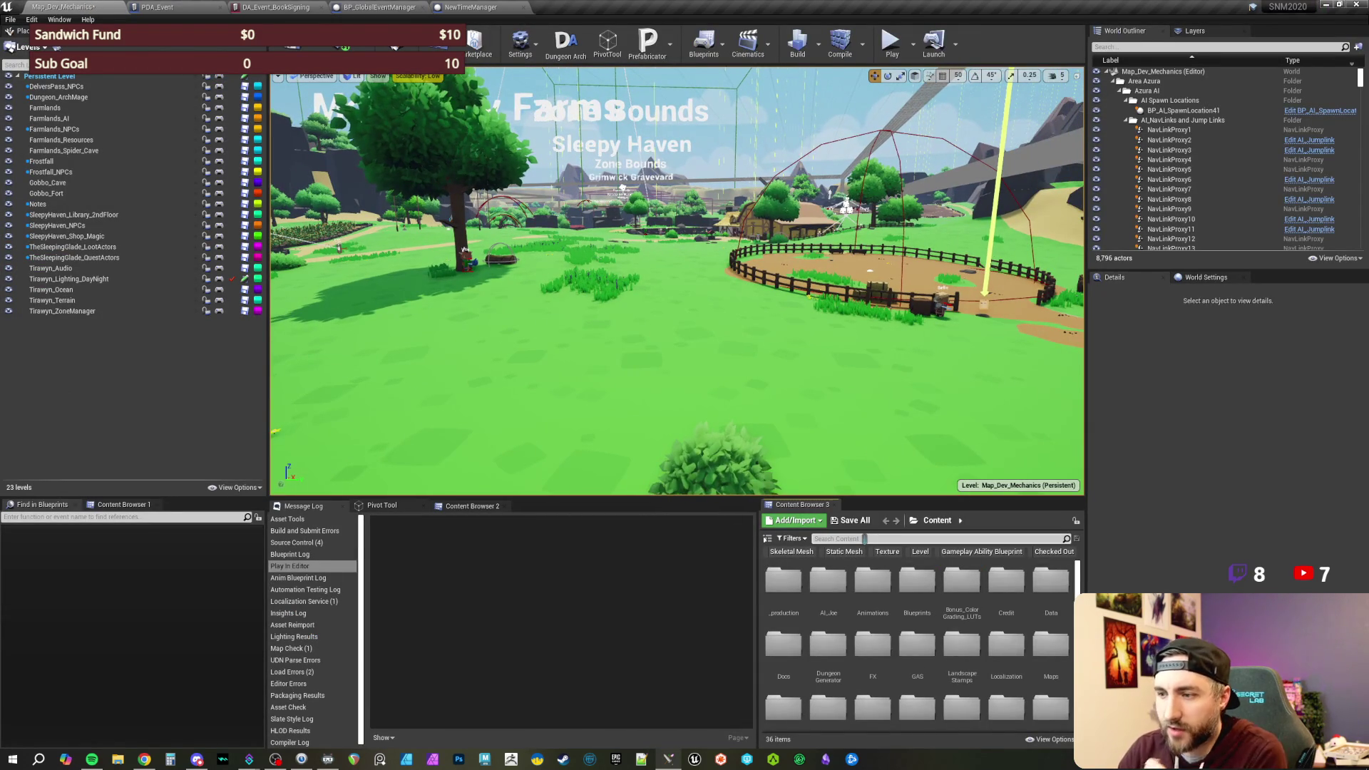
text(season)
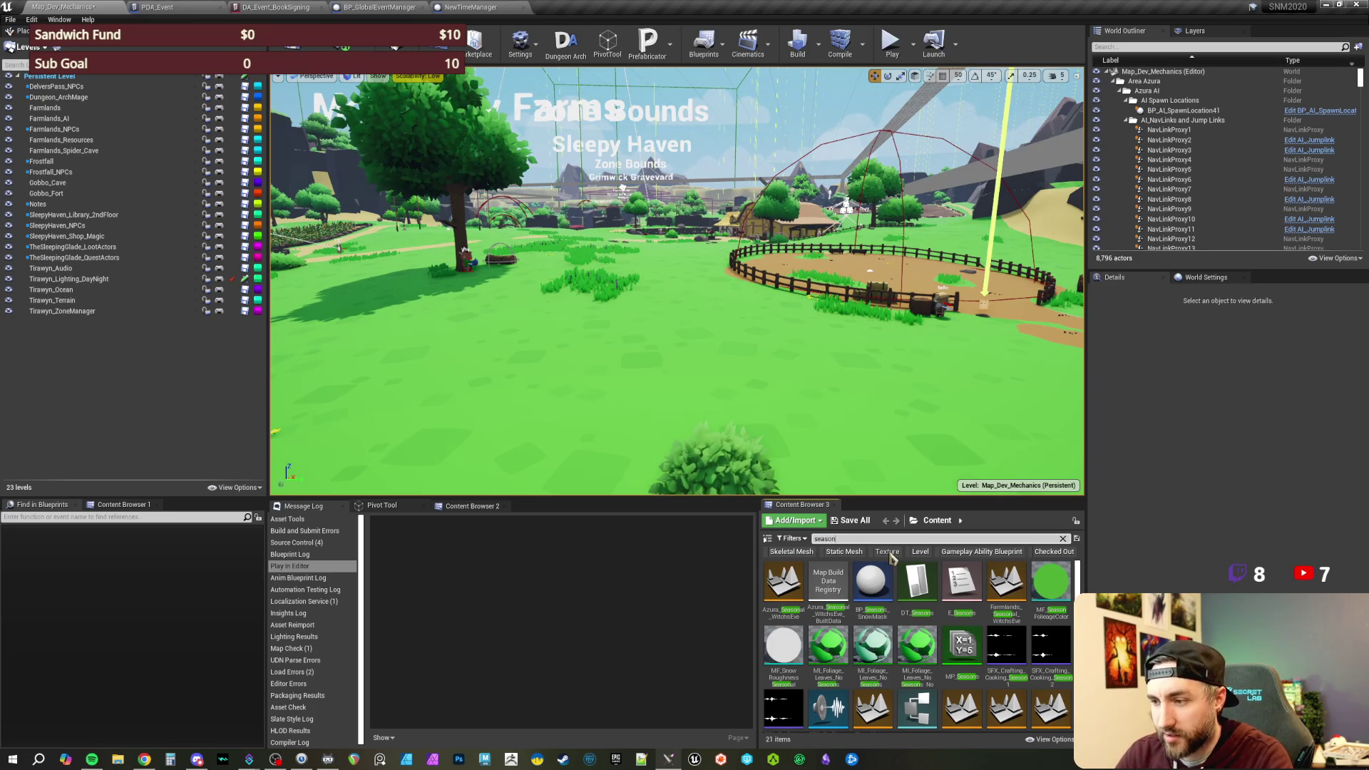
double_click(962, 646)
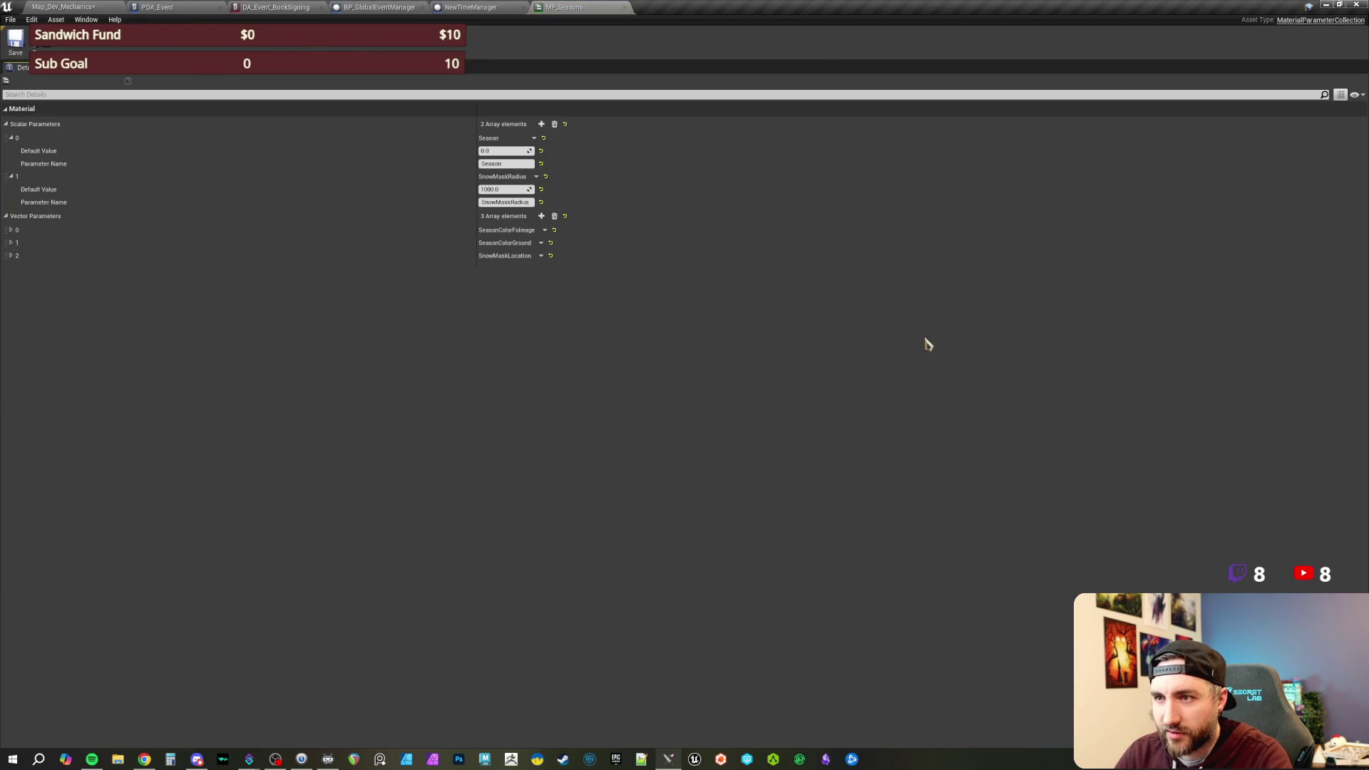
- Float MP_Seasons in its own window and raise the Season scalar until snow covers the level
mouse_move(581, 7)
mouse_down()
mouse_move(585, 122)
mouse_move(716, 249)
mouse_move(758, 258)
mouse_move(845, 239)
mouse_up()
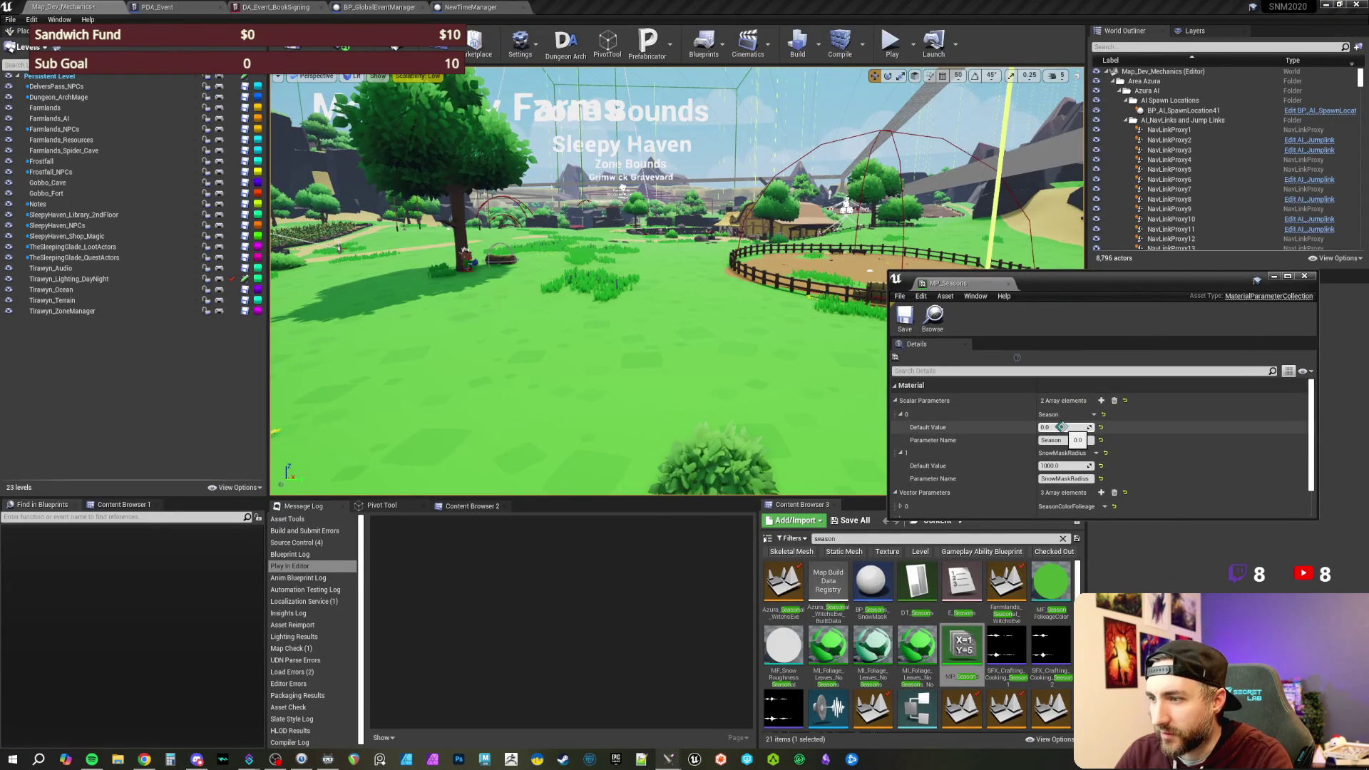
drag(1062, 426, 1060, 427)
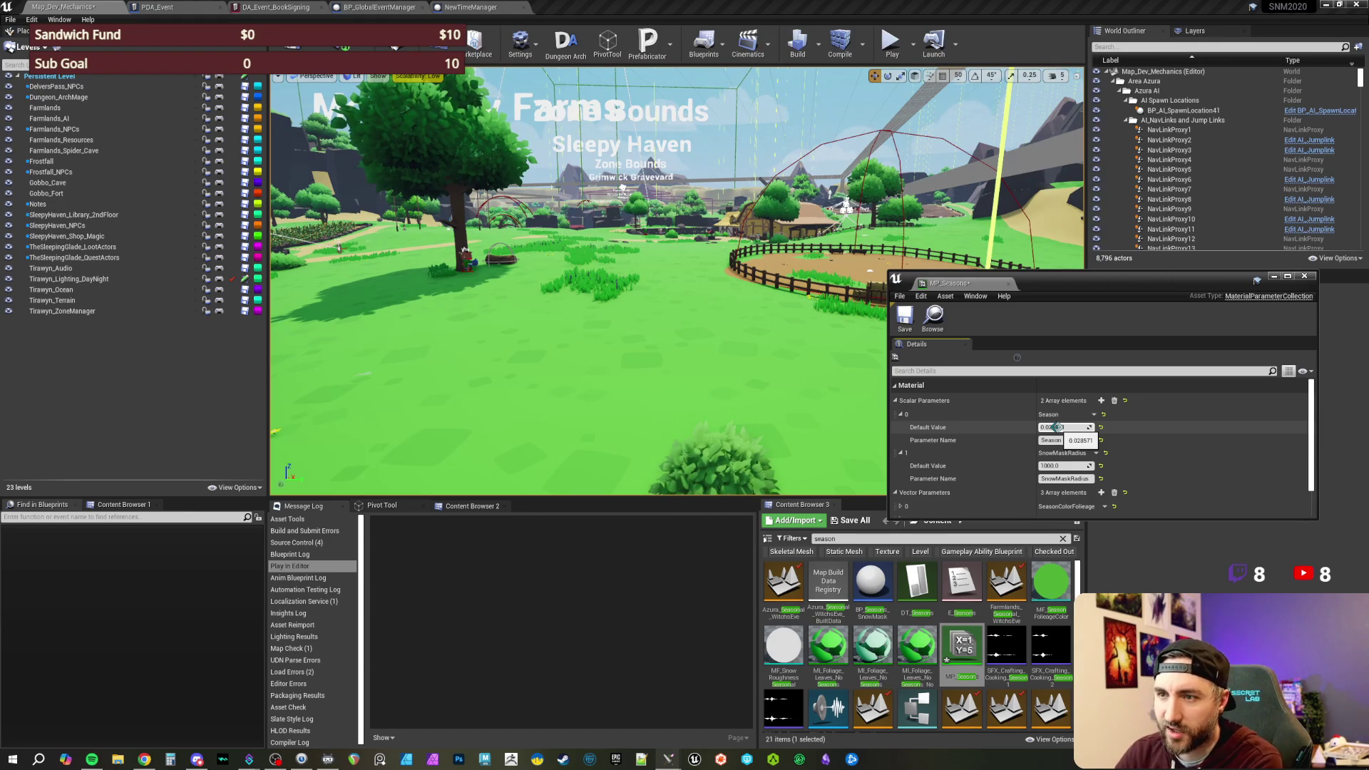
drag(1056, 427, 1104, 427)
click(1058, 428)
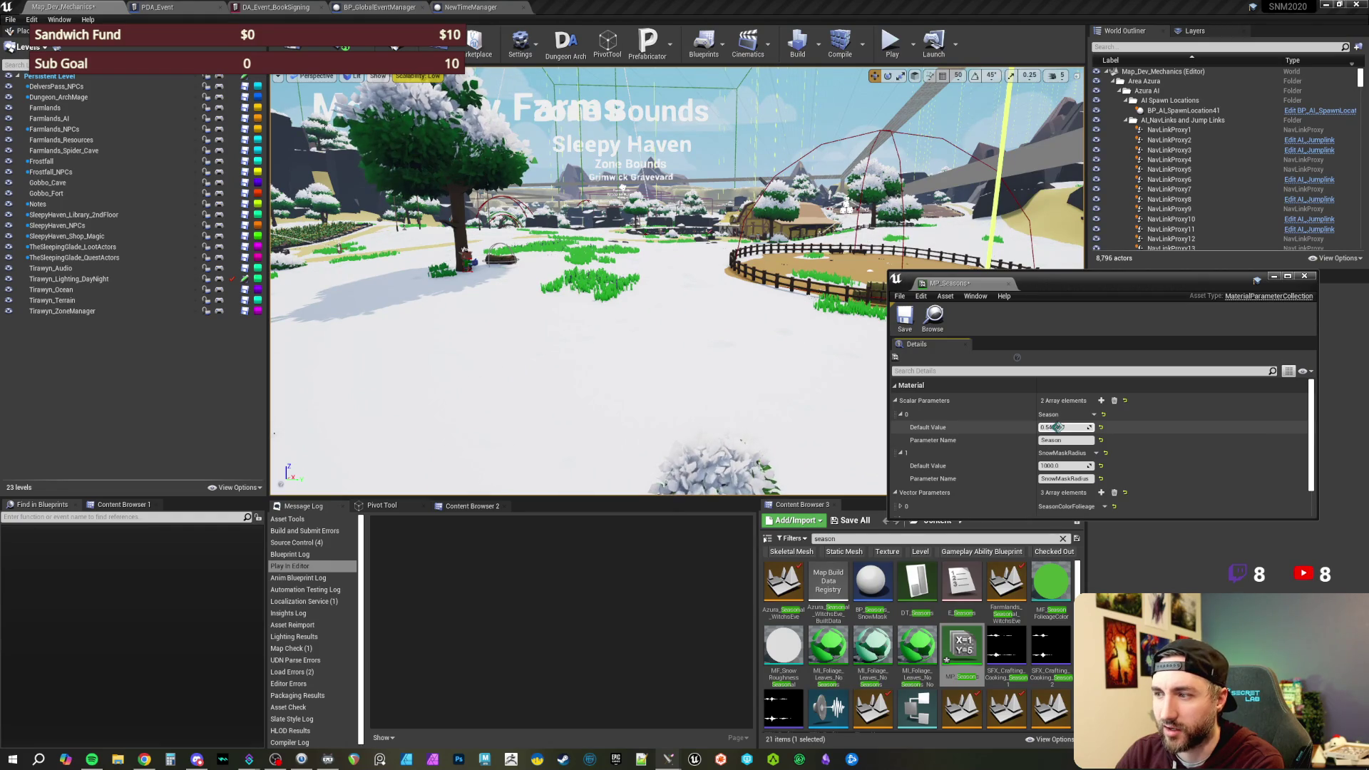
- Set Season to 1.0 and fly the camera over a farm field to view the full snow
text(1)
key(Return)
mouse_move(641, 321)
mouse_down()
mouse_move(592, 307)
mouse_move(677, 293)
mouse_up()
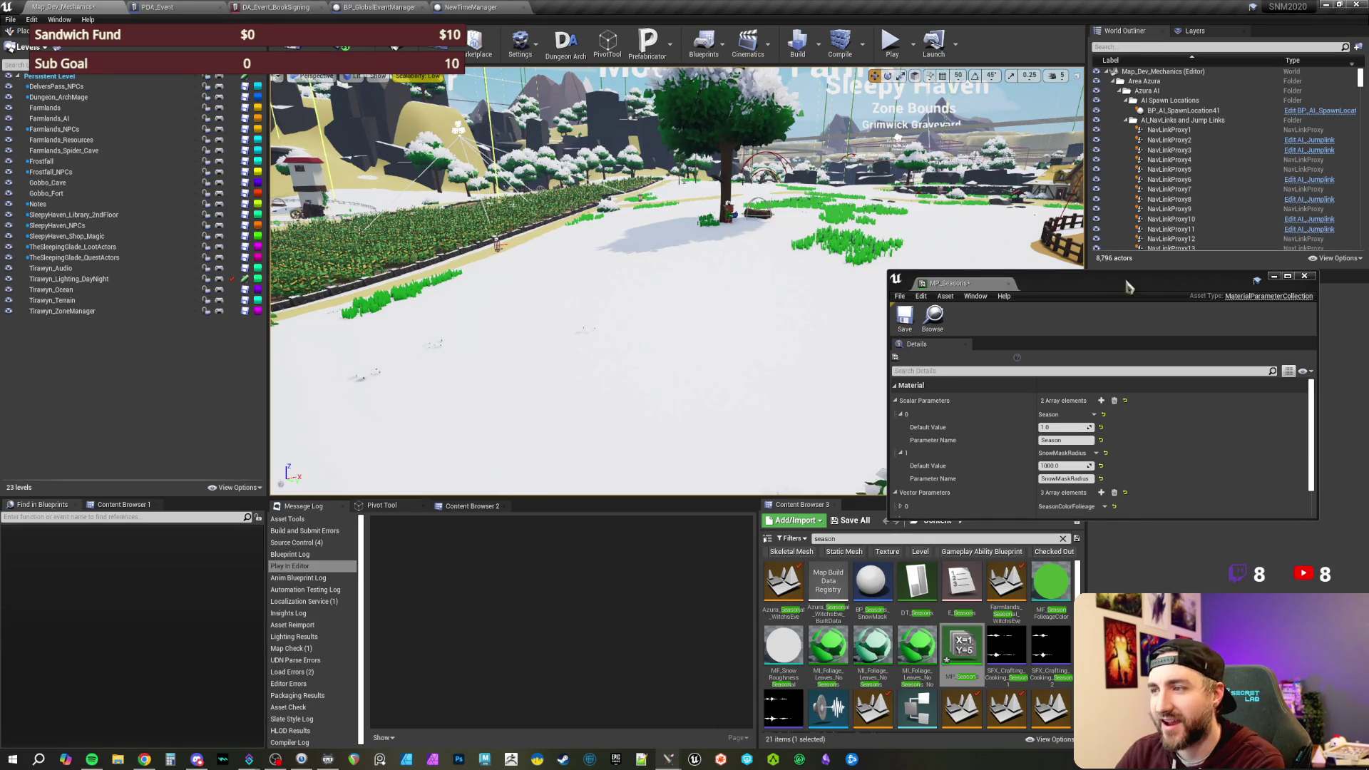
drag(1079, 287, 1061, 282)
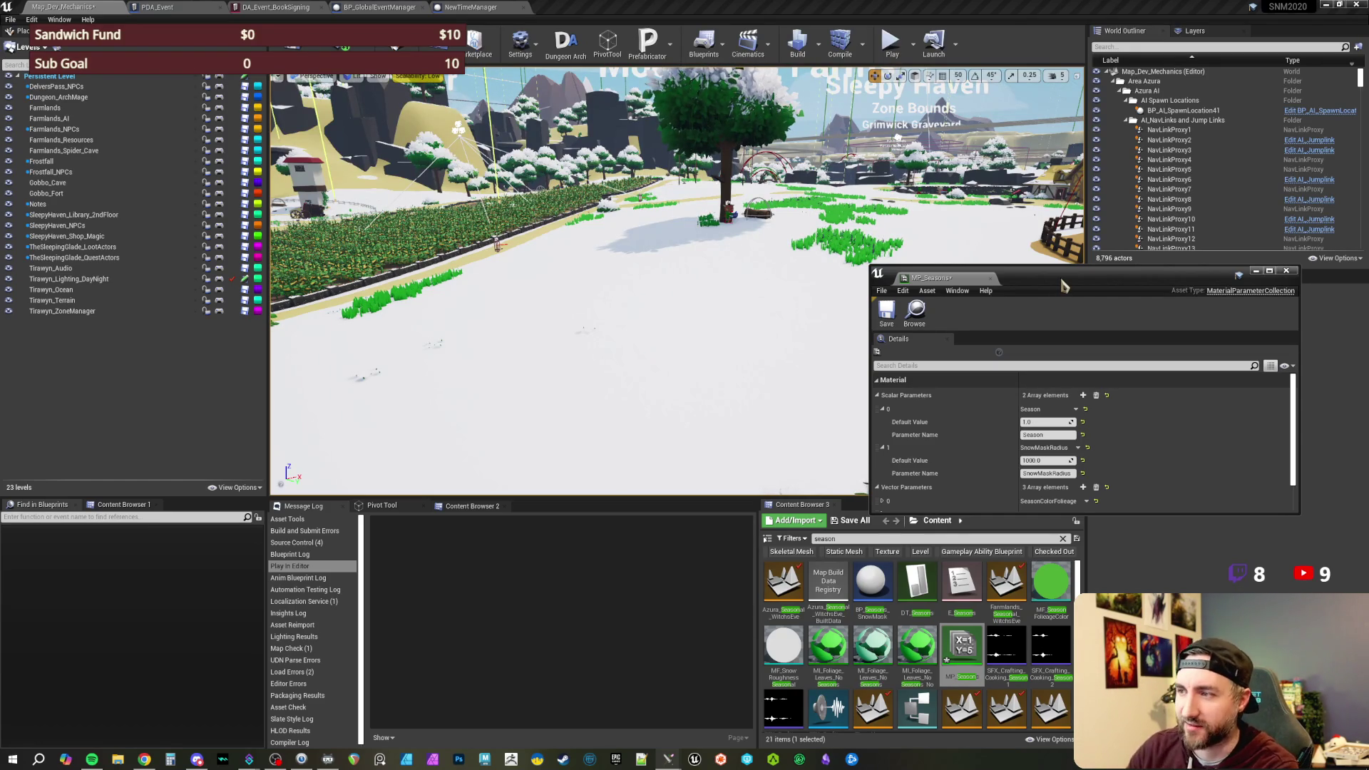
drag(1062, 285, 1041, 280)
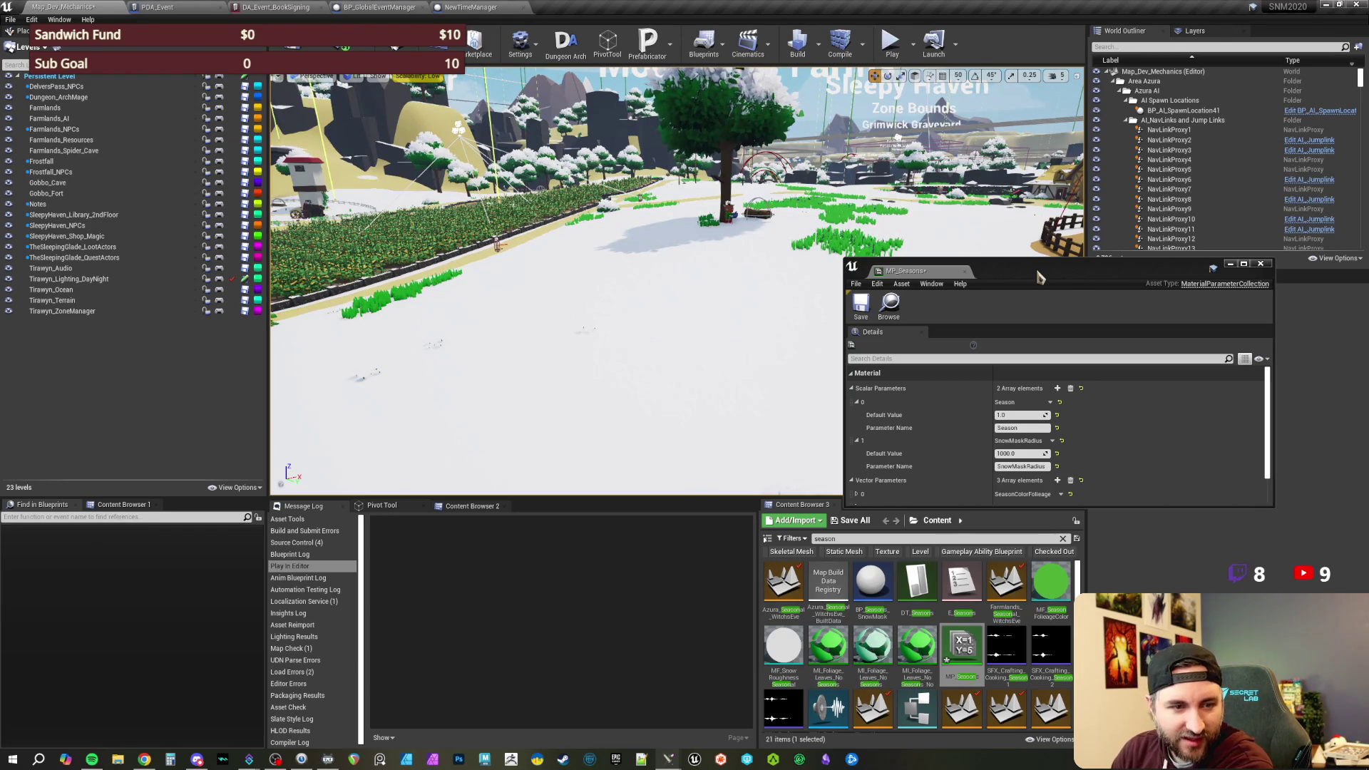
drag(1032, 277, 1048, 279)
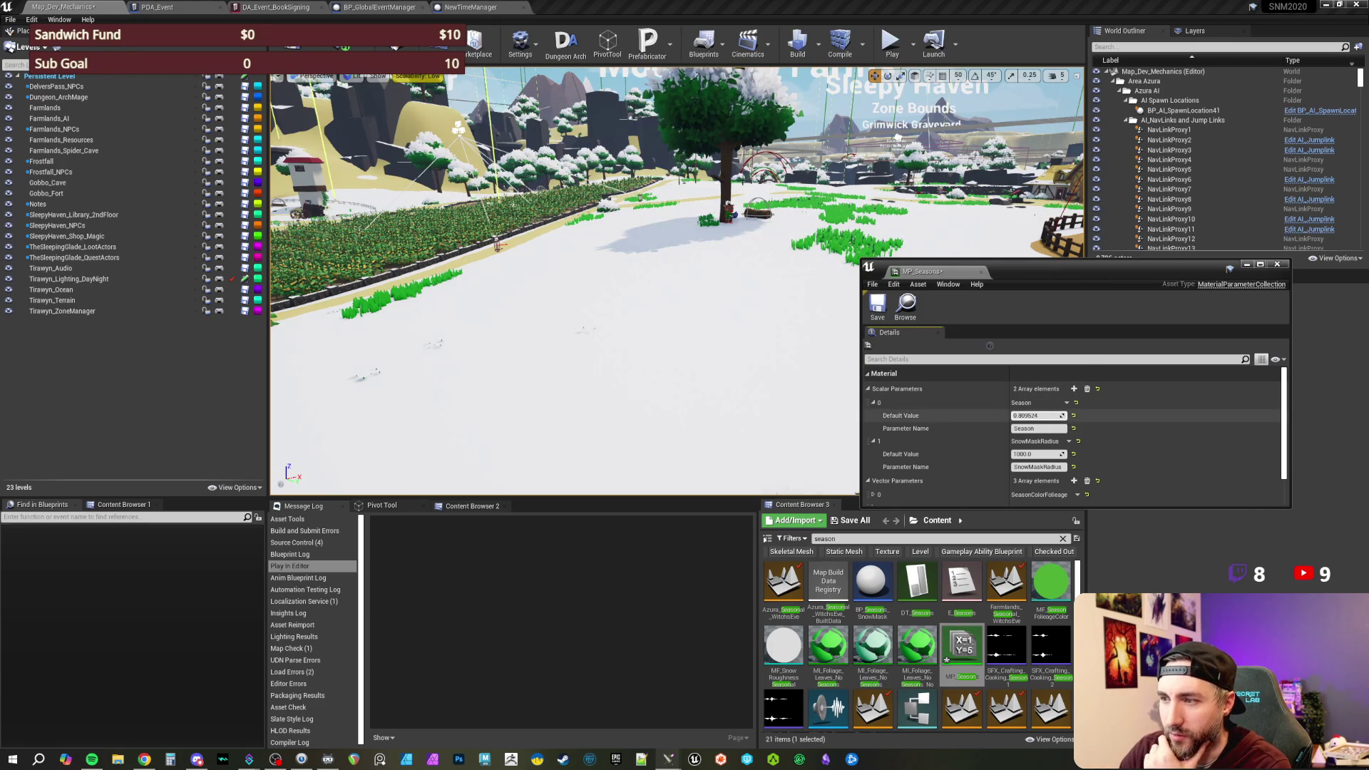
- Scrub the Season value between about 0.1 and 0.22 to test partial snow cover
mouse_move(1037, 415)
mouse_down()
mouse_move(998, 416)
mouse_move(1013, 416)
mouse_up()
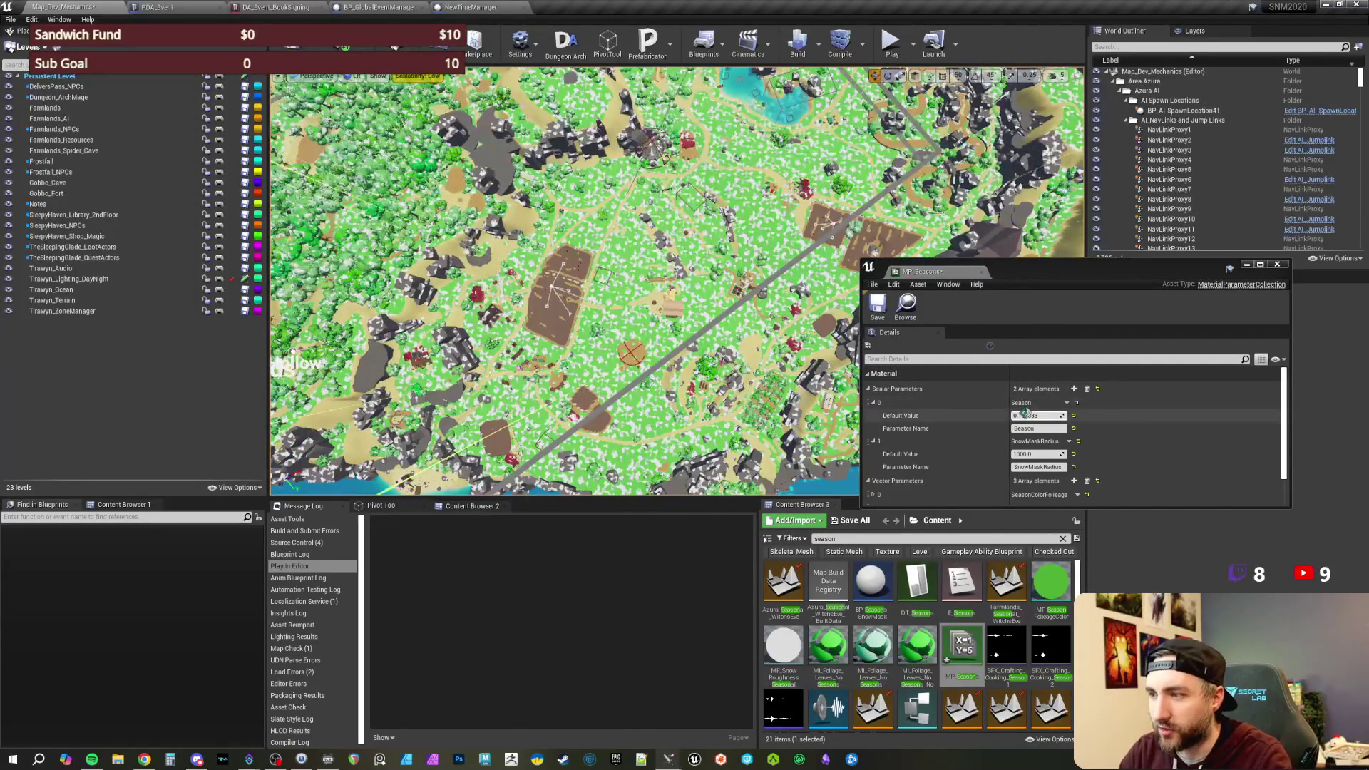
drag(1036, 416, 1043, 415)
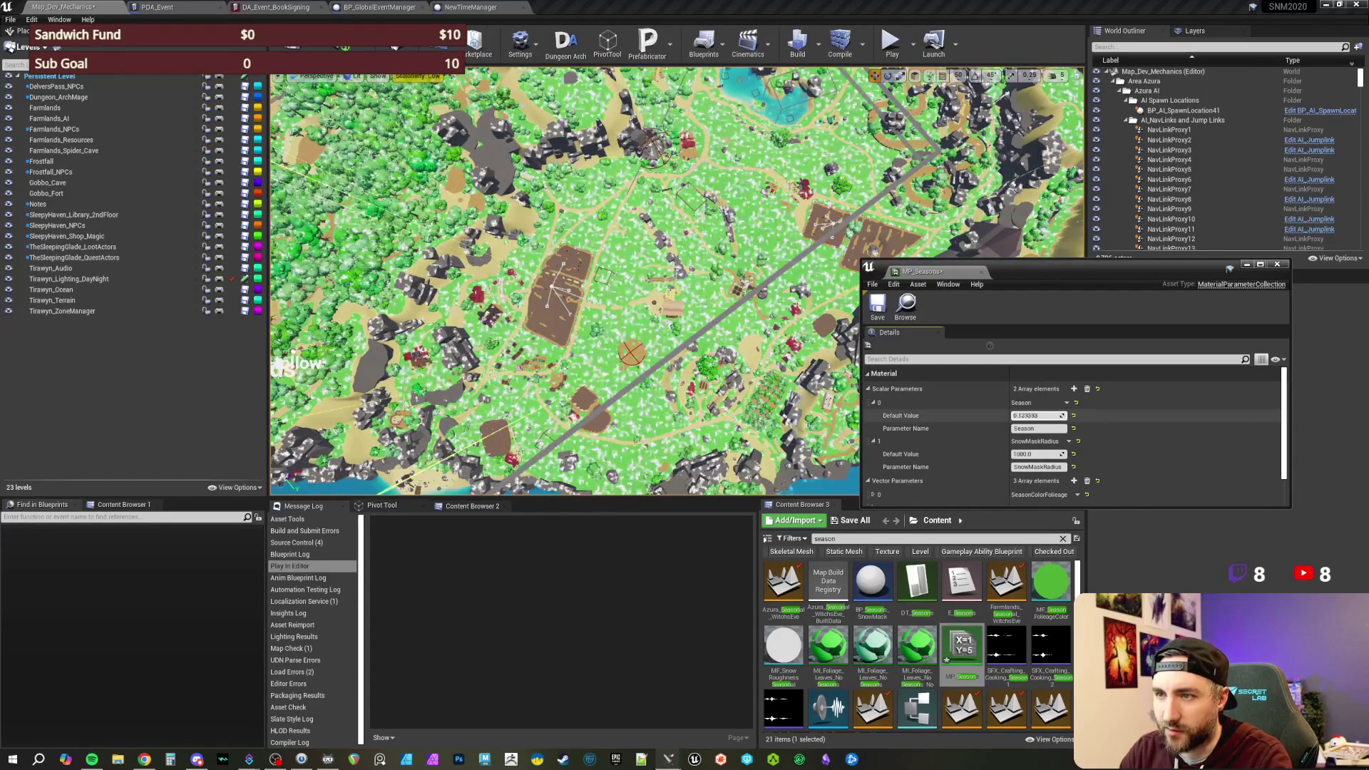
drag(1035, 415, 1042, 416)
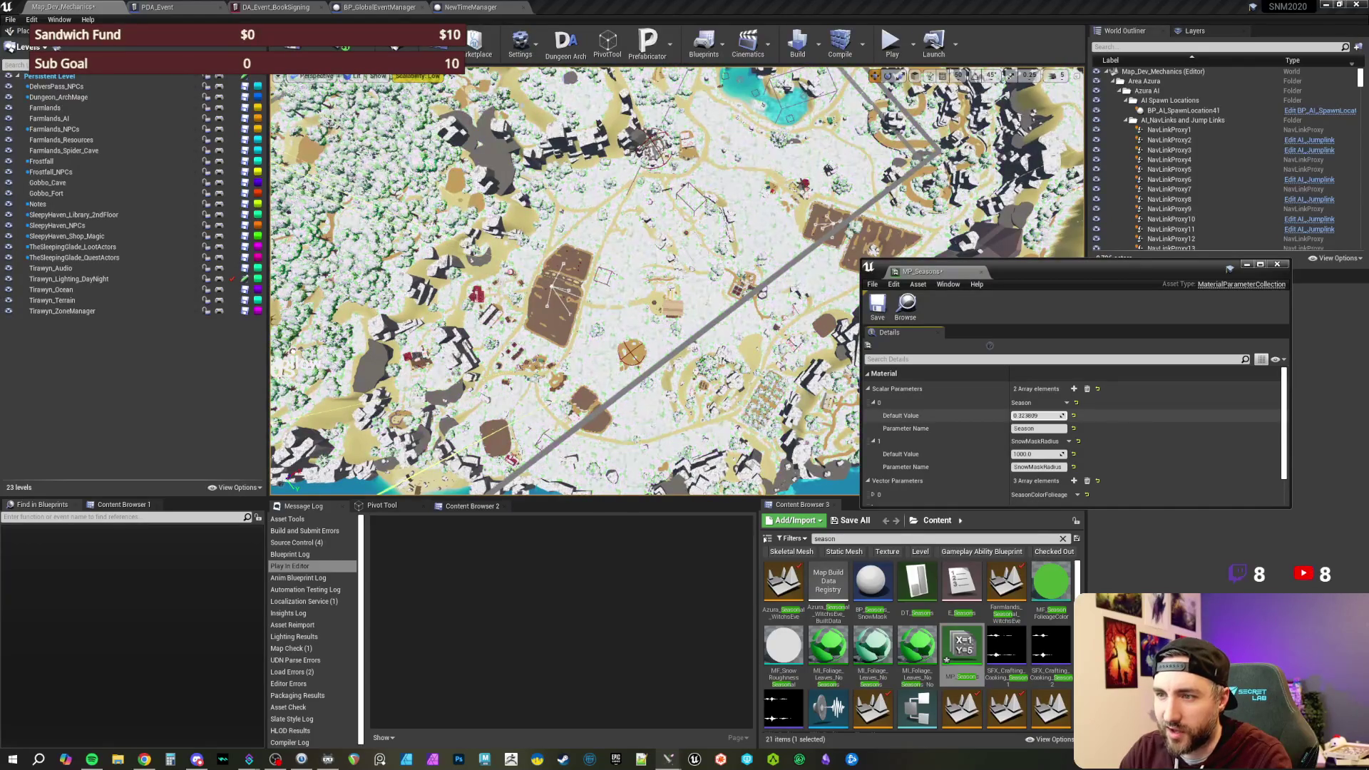
drag(1036, 416, 1039, 415)
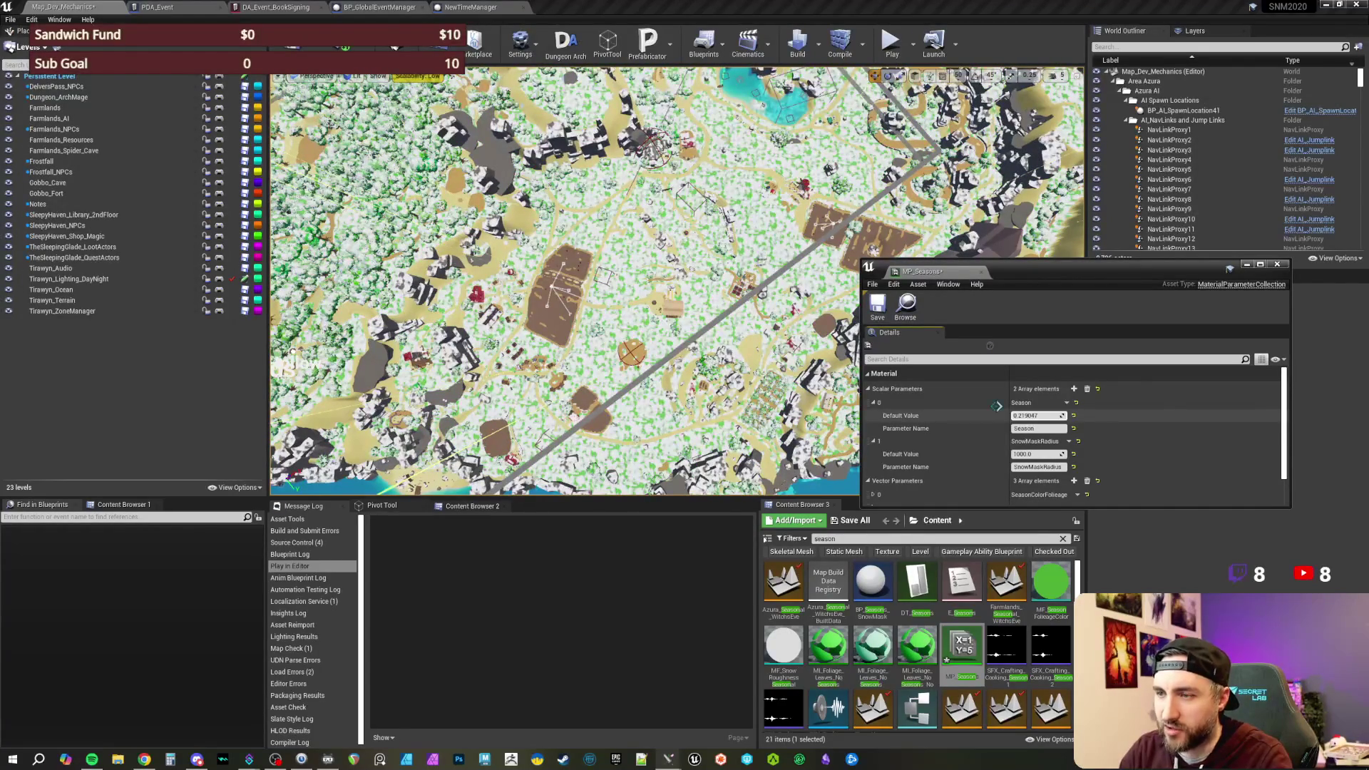
- Fly the camera down to ground level and enter 0 as the Season value
key(w)
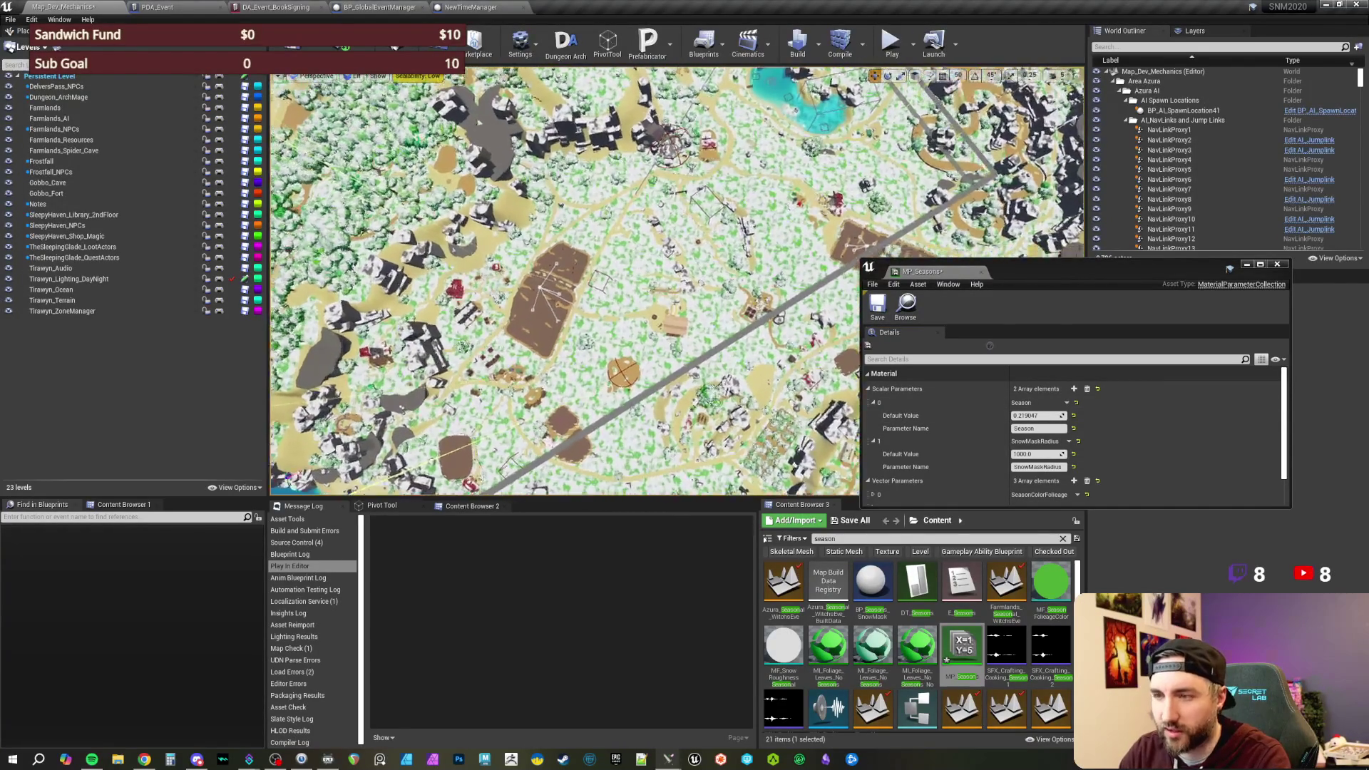
key(w)
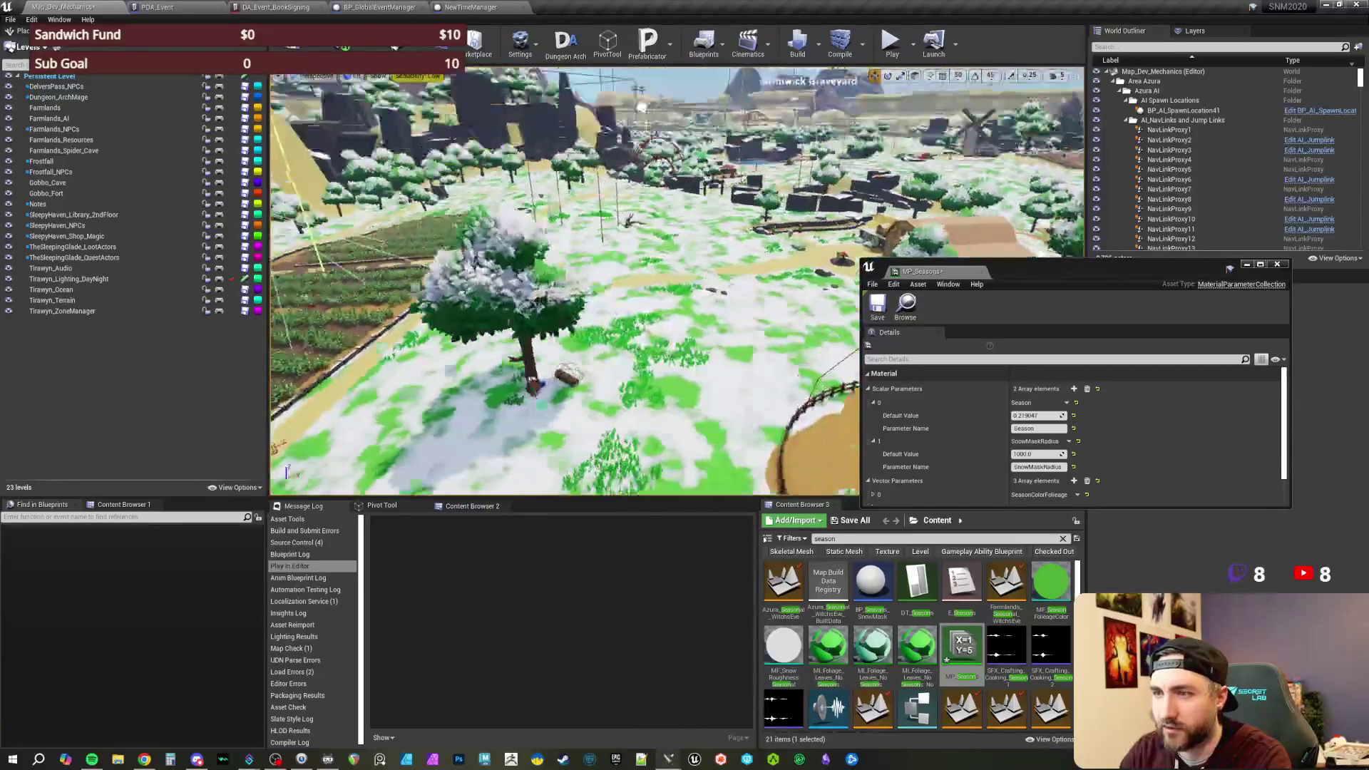
click(1038, 416)
text(0)
key(Return)
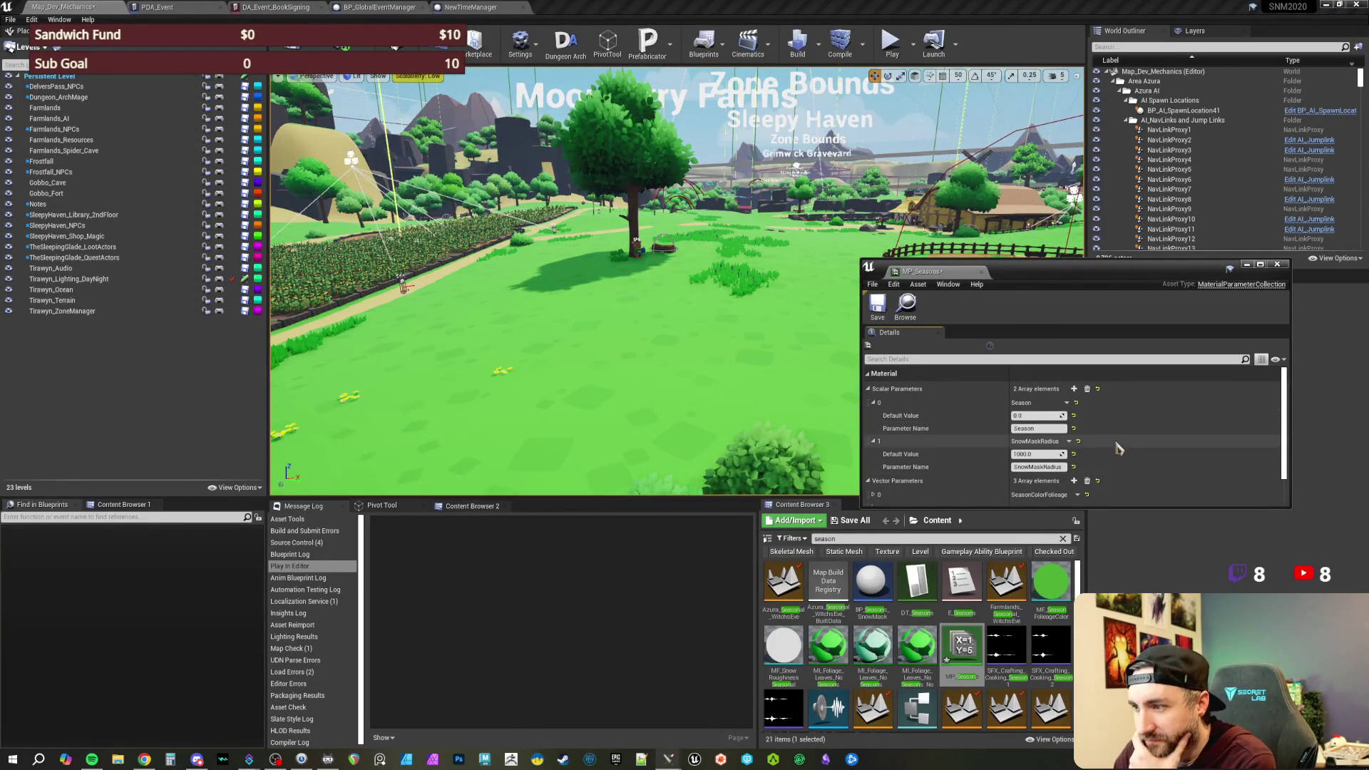
- Expand the SeasonColorFoliage, SeasonColorGround and SnowMaskLocation vector parameters to show their values
scroll(1117, 456, down, 1)
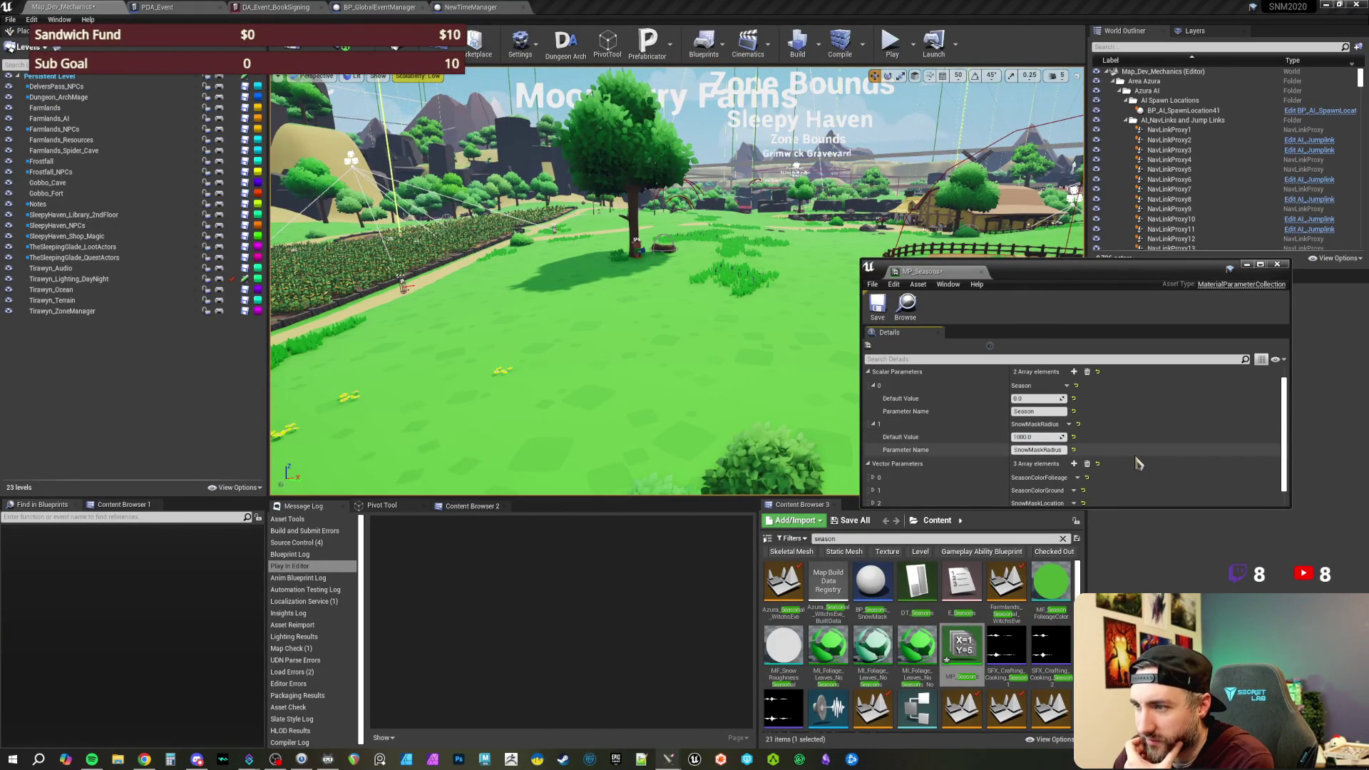
scroll(1140, 453, down, 1)
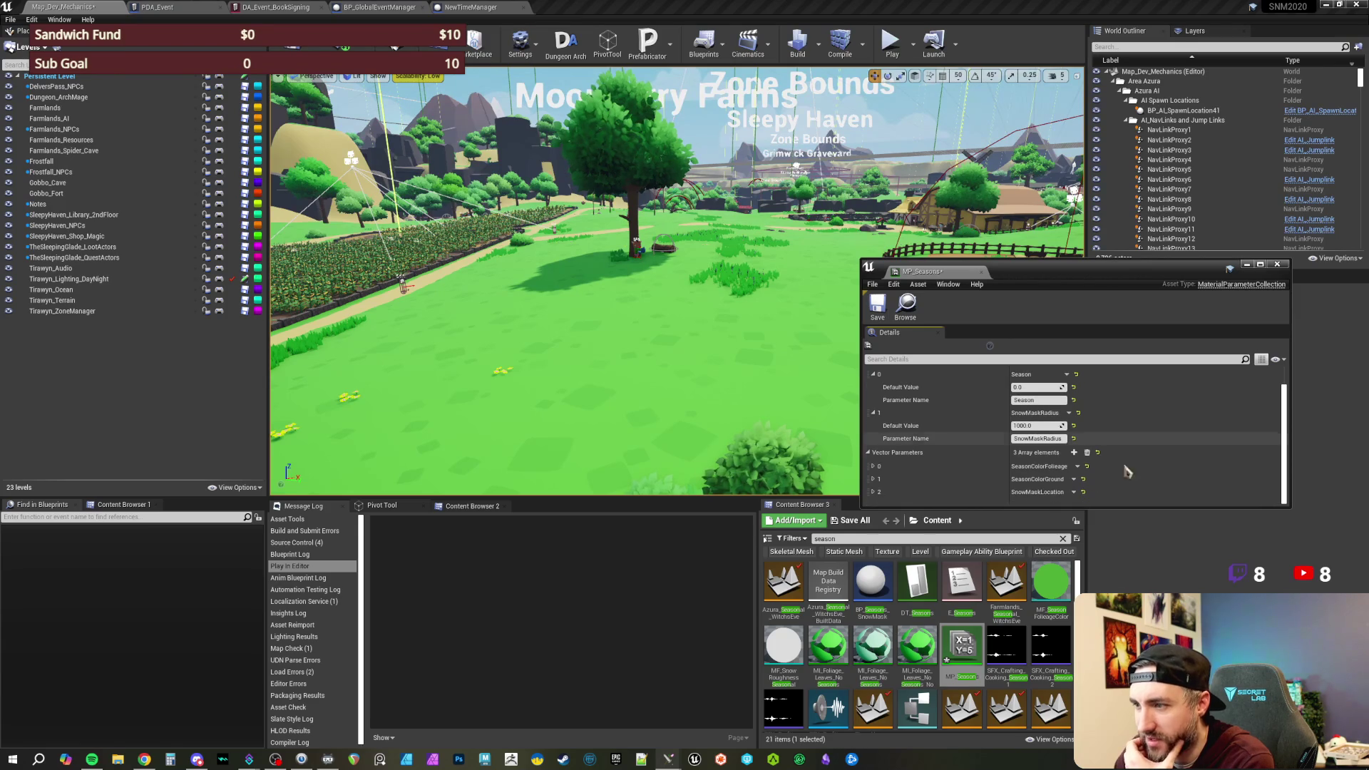
click(873, 467)
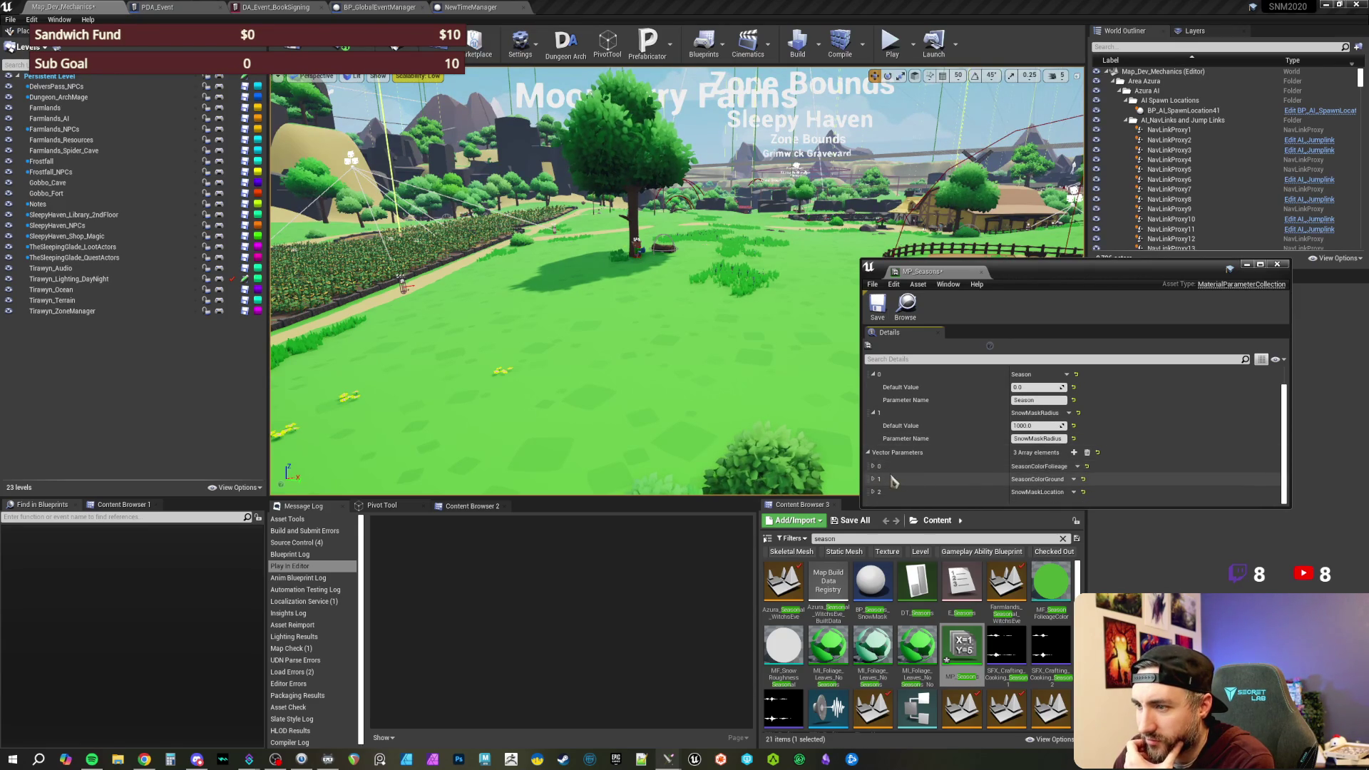
scroll(936, 479, down, 2)
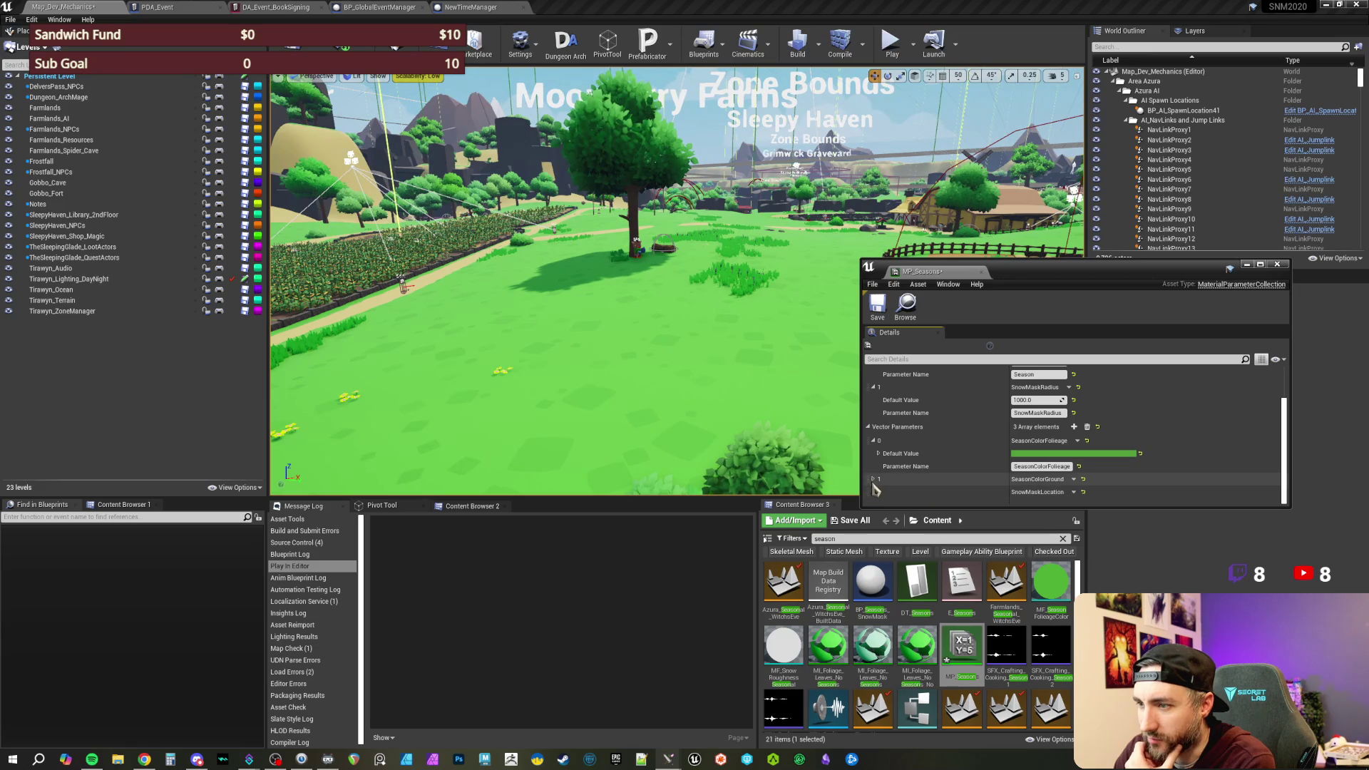
click(873, 480)
scroll(920, 487, down, 1)
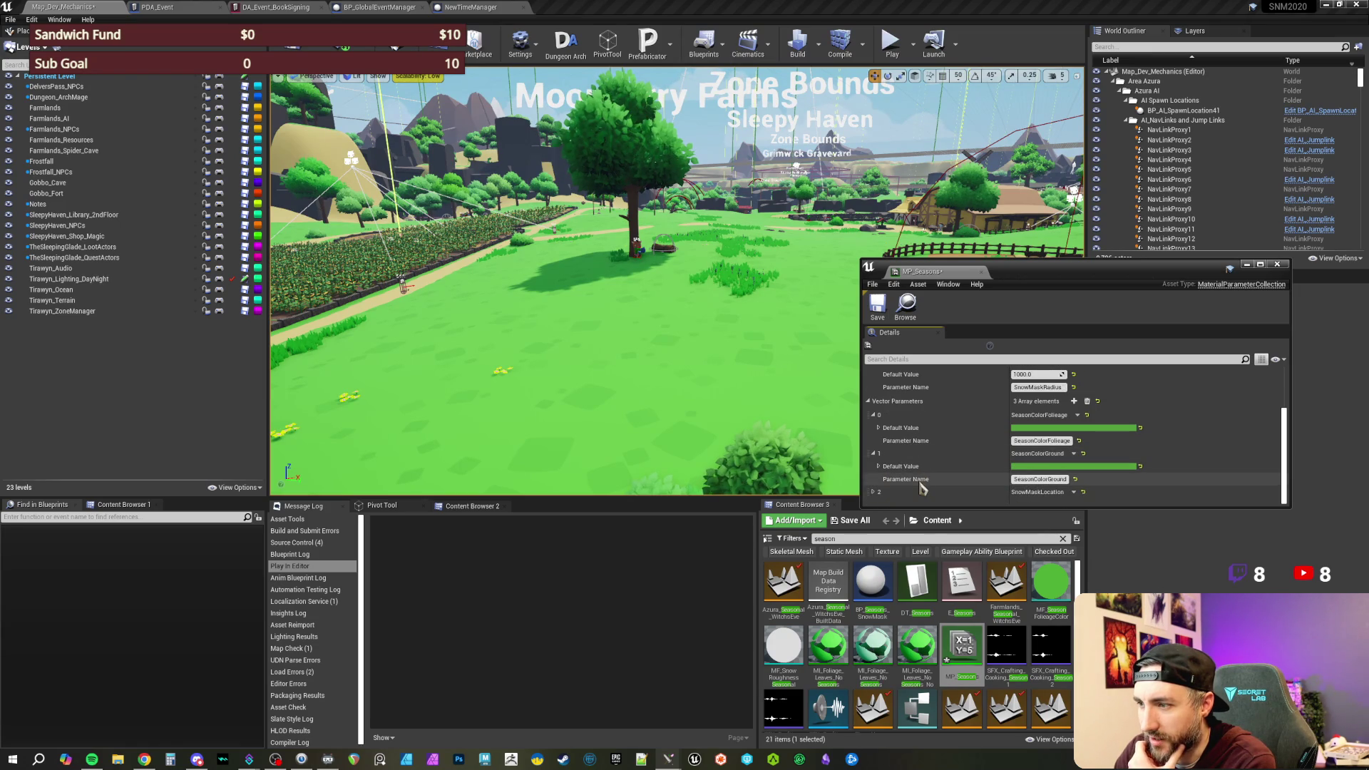
click(873, 492)
scroll(940, 484, down, 1)
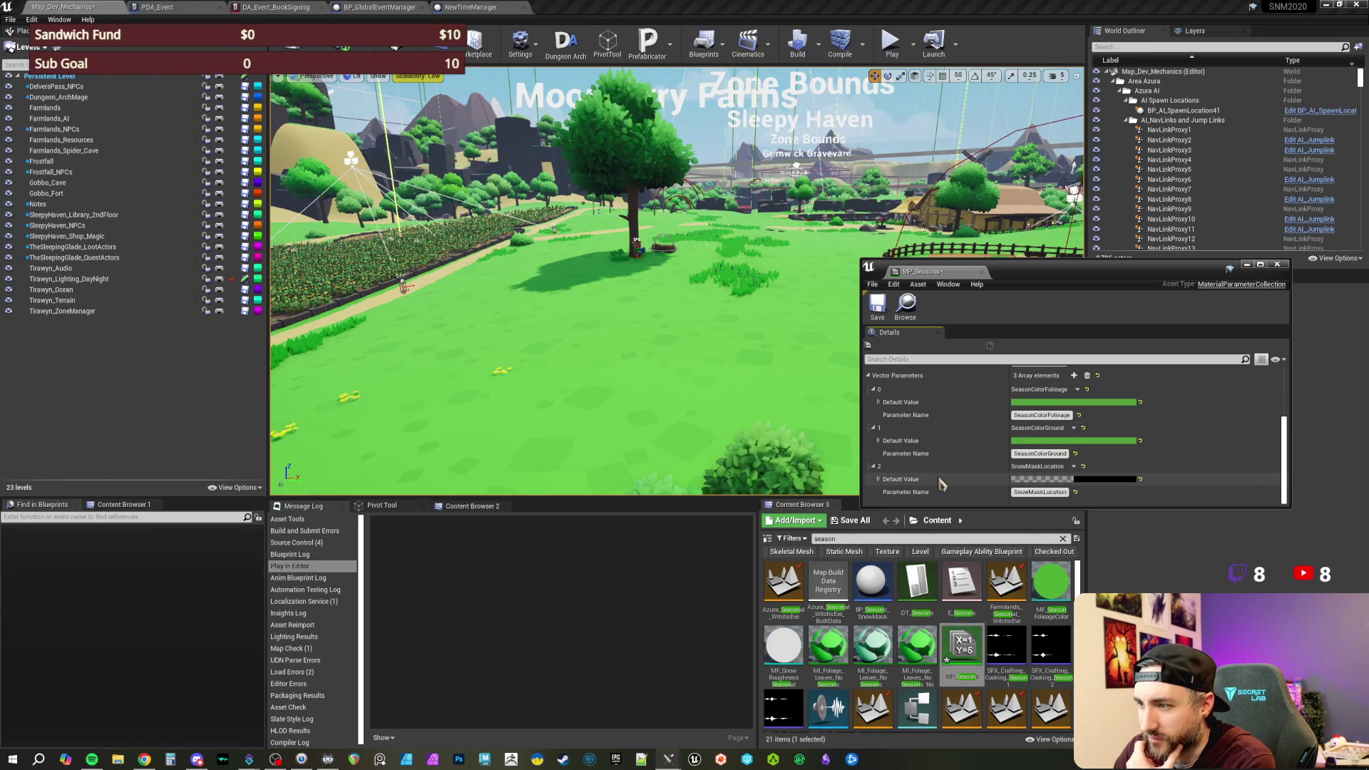
drag(1020, 274, 1055, 301)
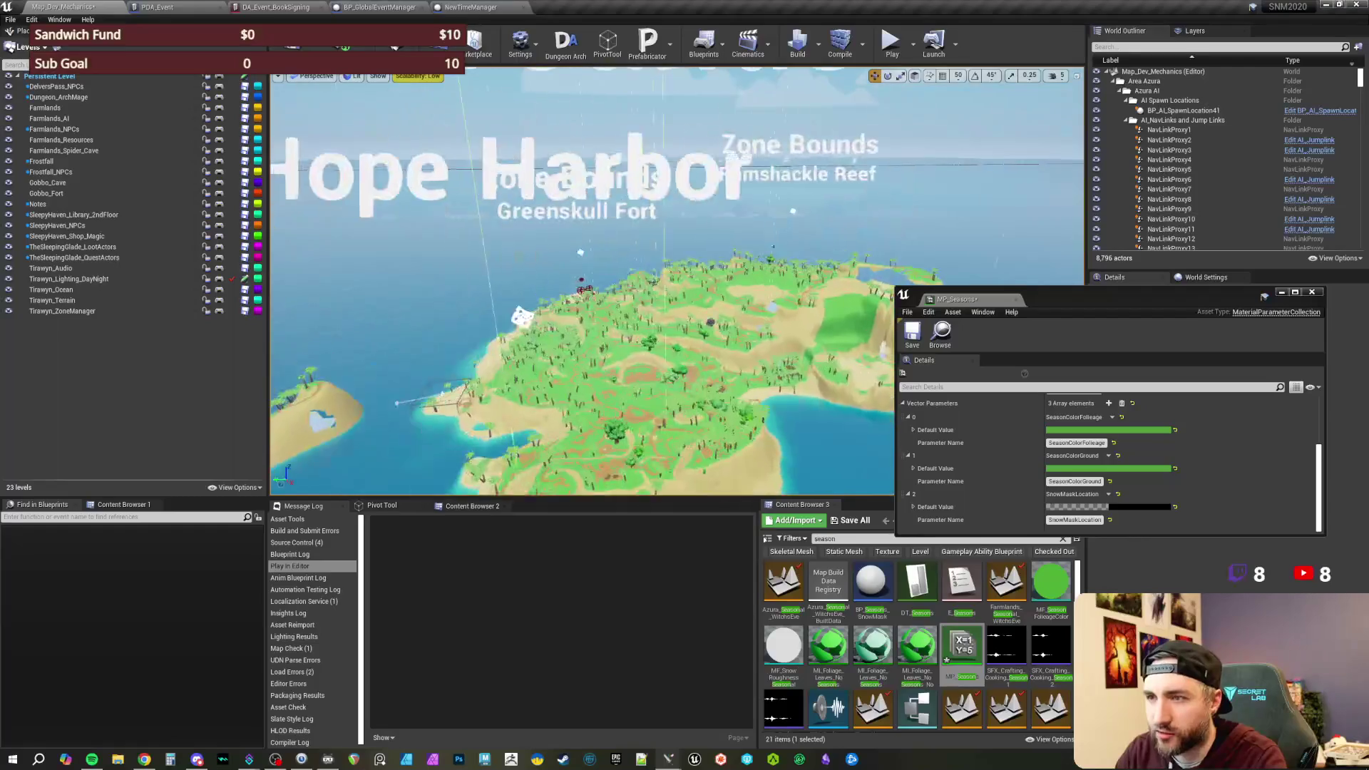
- Scrub Season to about 0.114 and try smaller SnowMaskRadius values for a light snow dusting
scroll(1207, 428, up, 3)
mouse_move(1070, 441)
mouse_down()
mouse_move(1092, 441)
mouse_move(1053, 441)
mouse_move(1095, 441)
mouse_up()
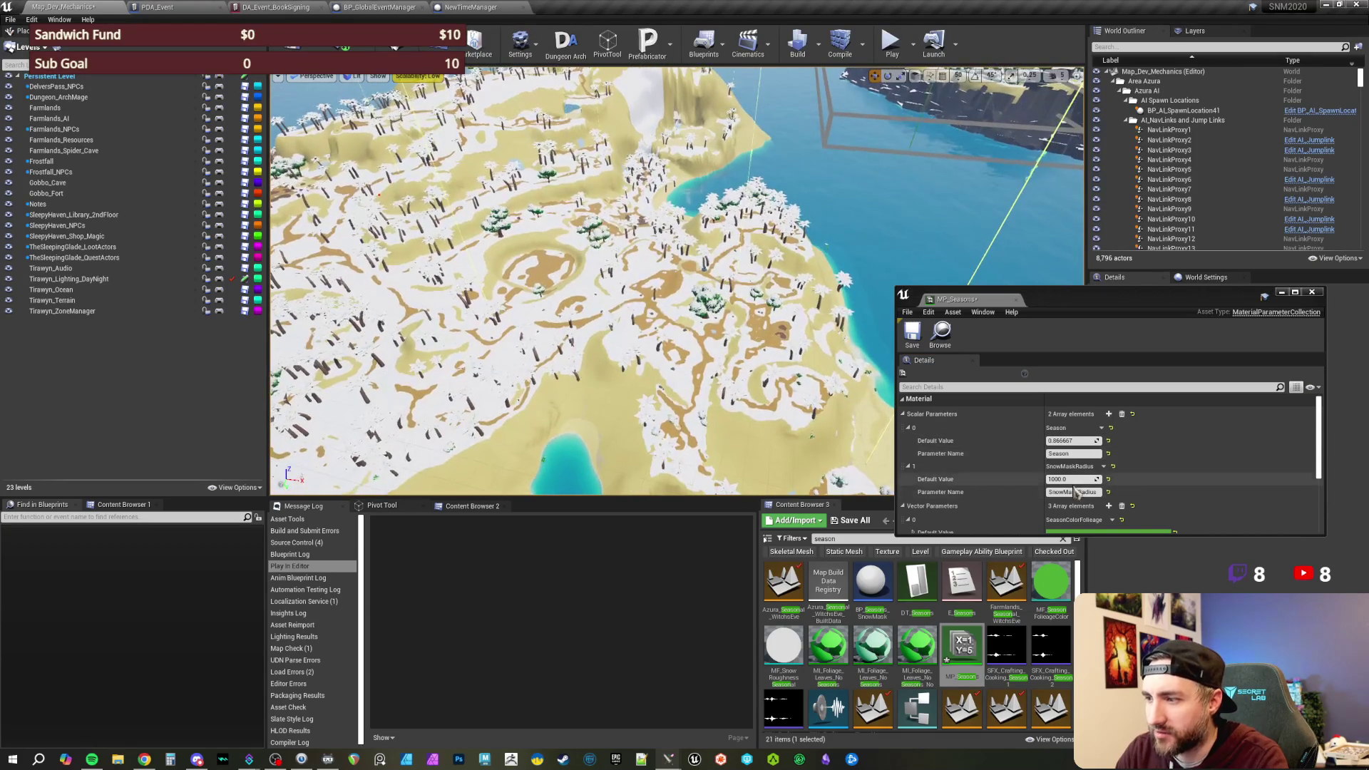
drag(1061, 441, 1049, 441)
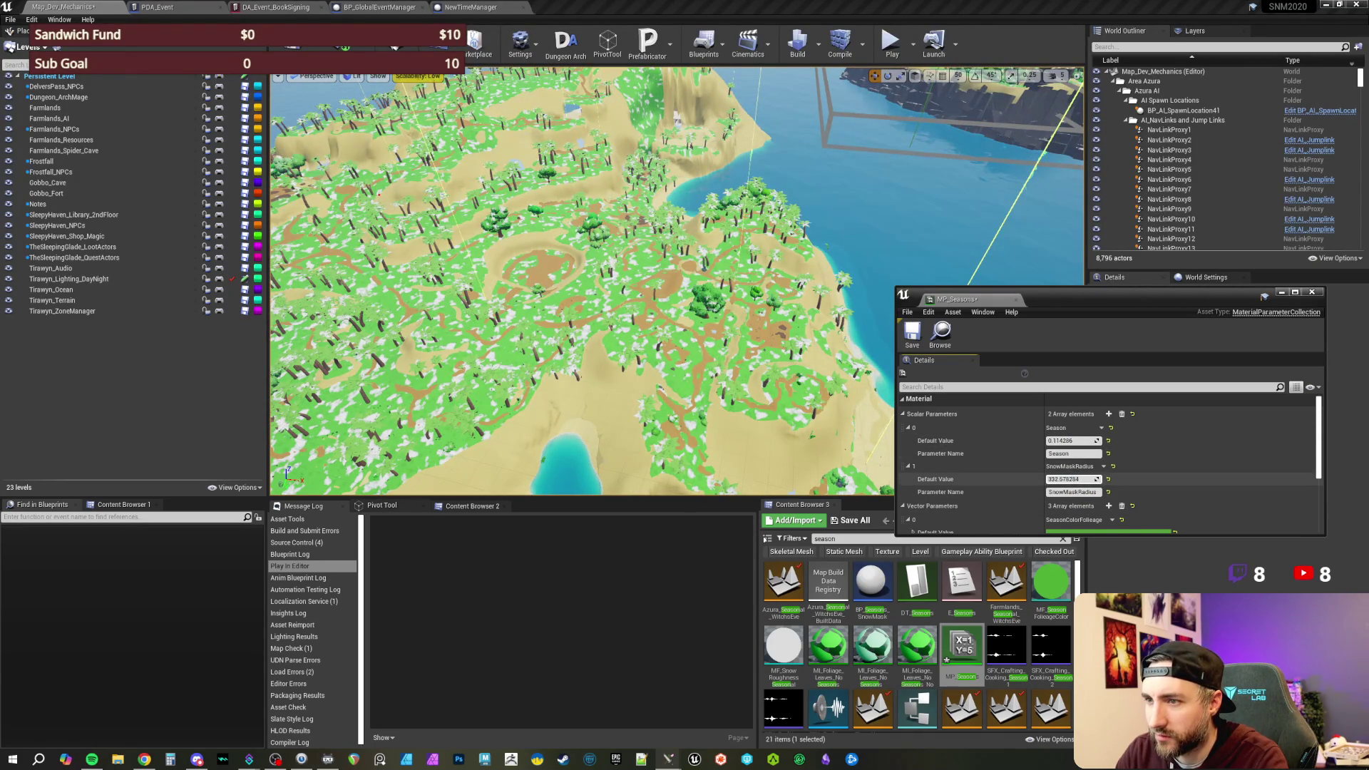
drag(1069, 479, 1144, 489)
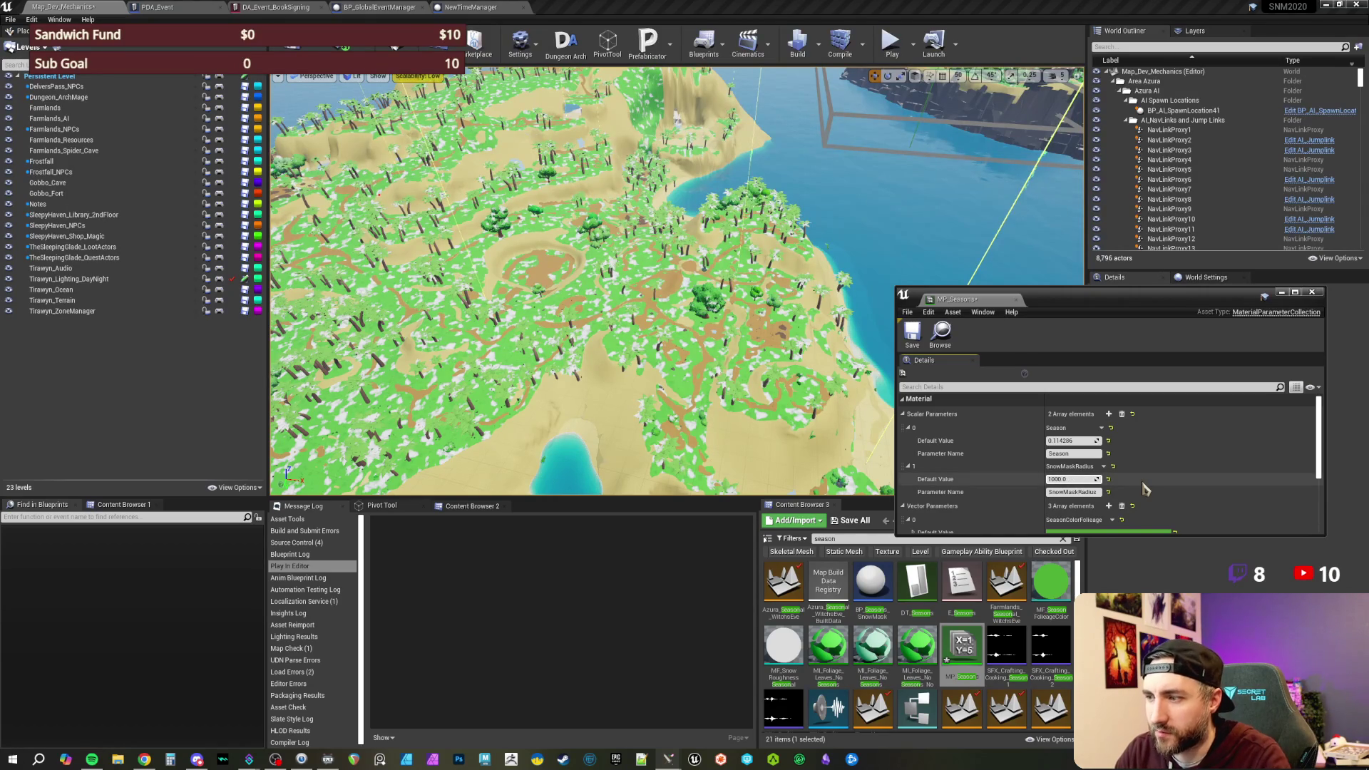
drag(1045, 301, 1004, 306)
click(1025, 483)
- Commit SnowMaskRadius at 1000.0, reset Season to 0.0, and save MP_Seasons, dismissing the checkout prompt
key(Return)
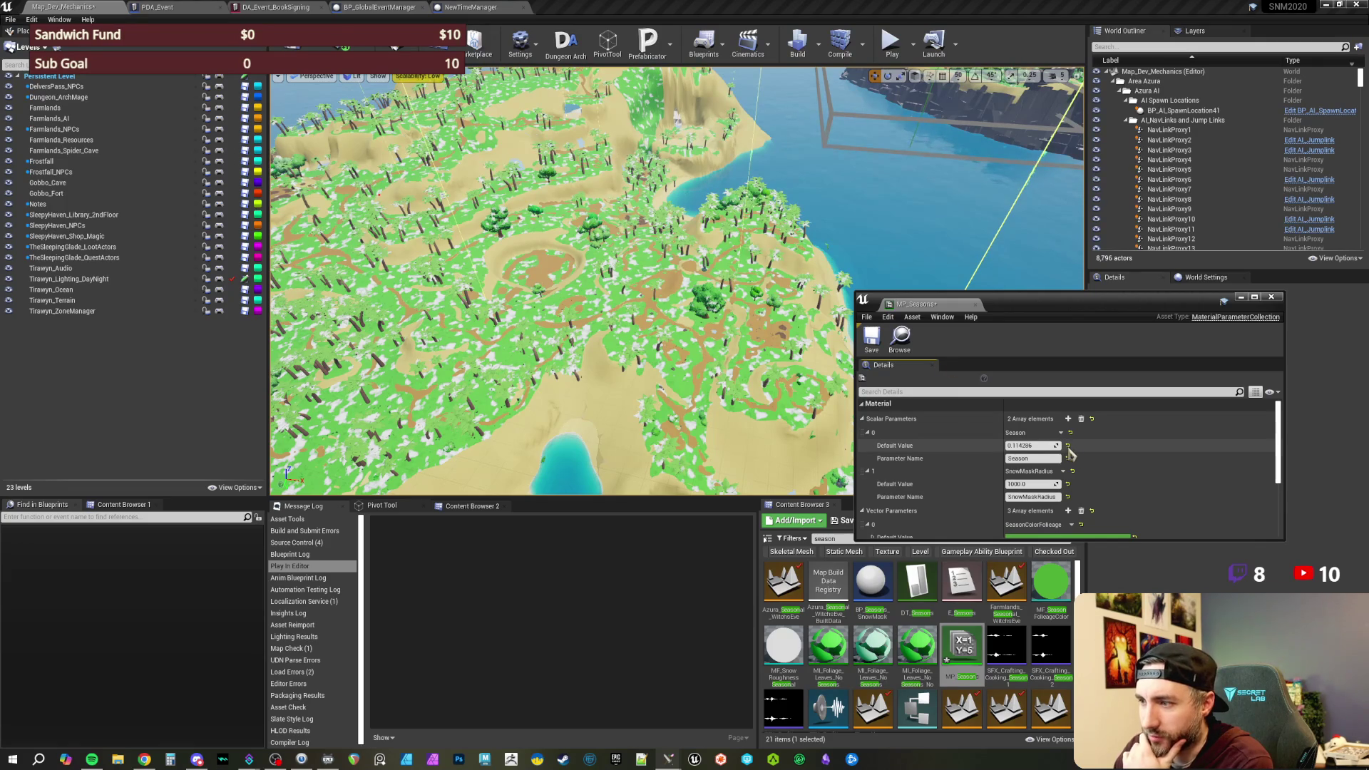
click(1068, 446)
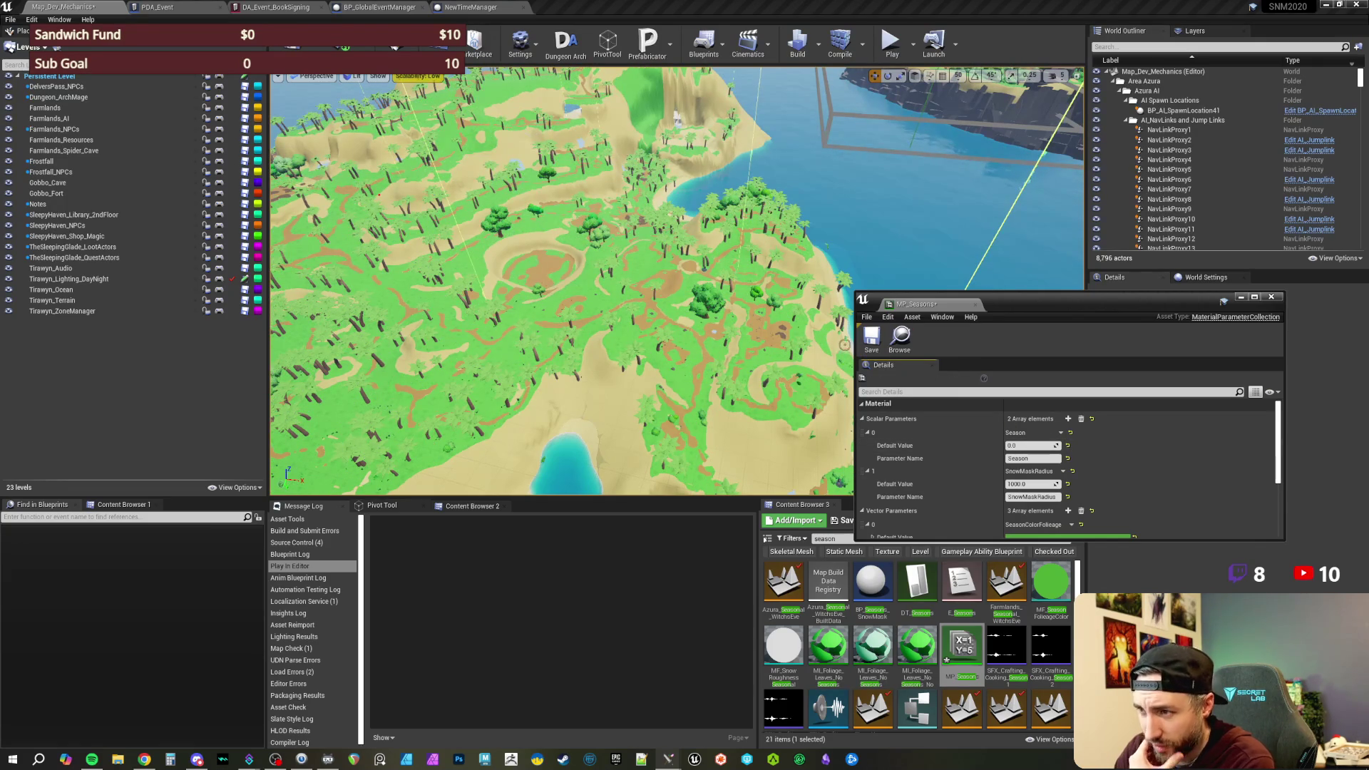
click(872, 338)
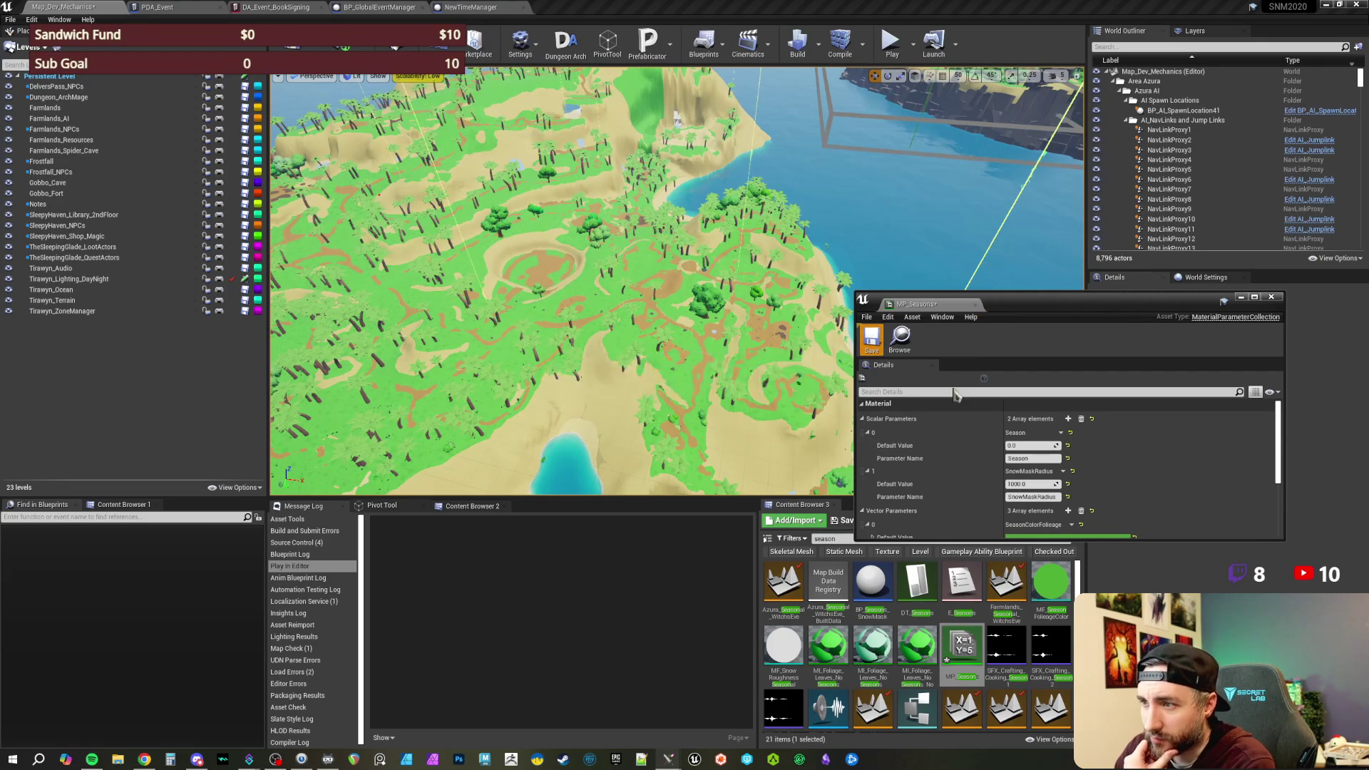
click(747, 483)
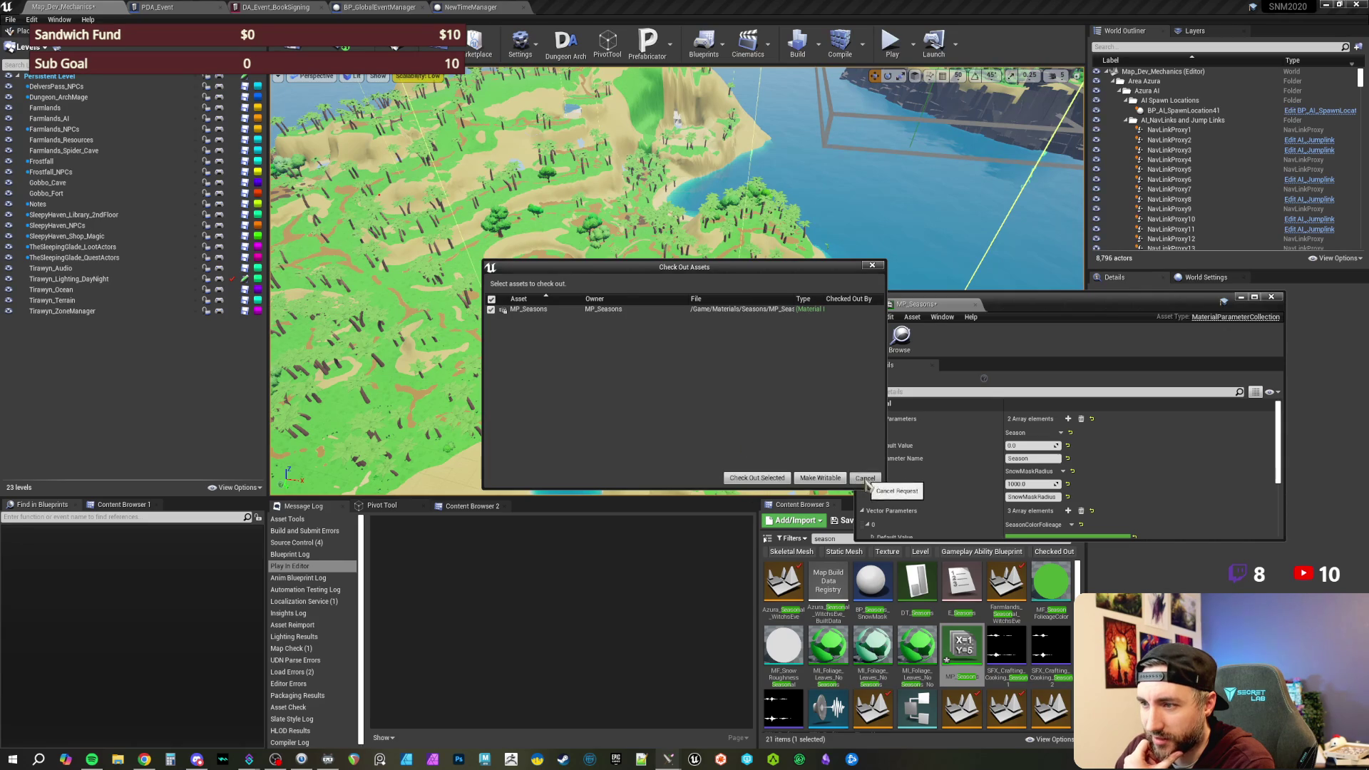
click(865, 478)
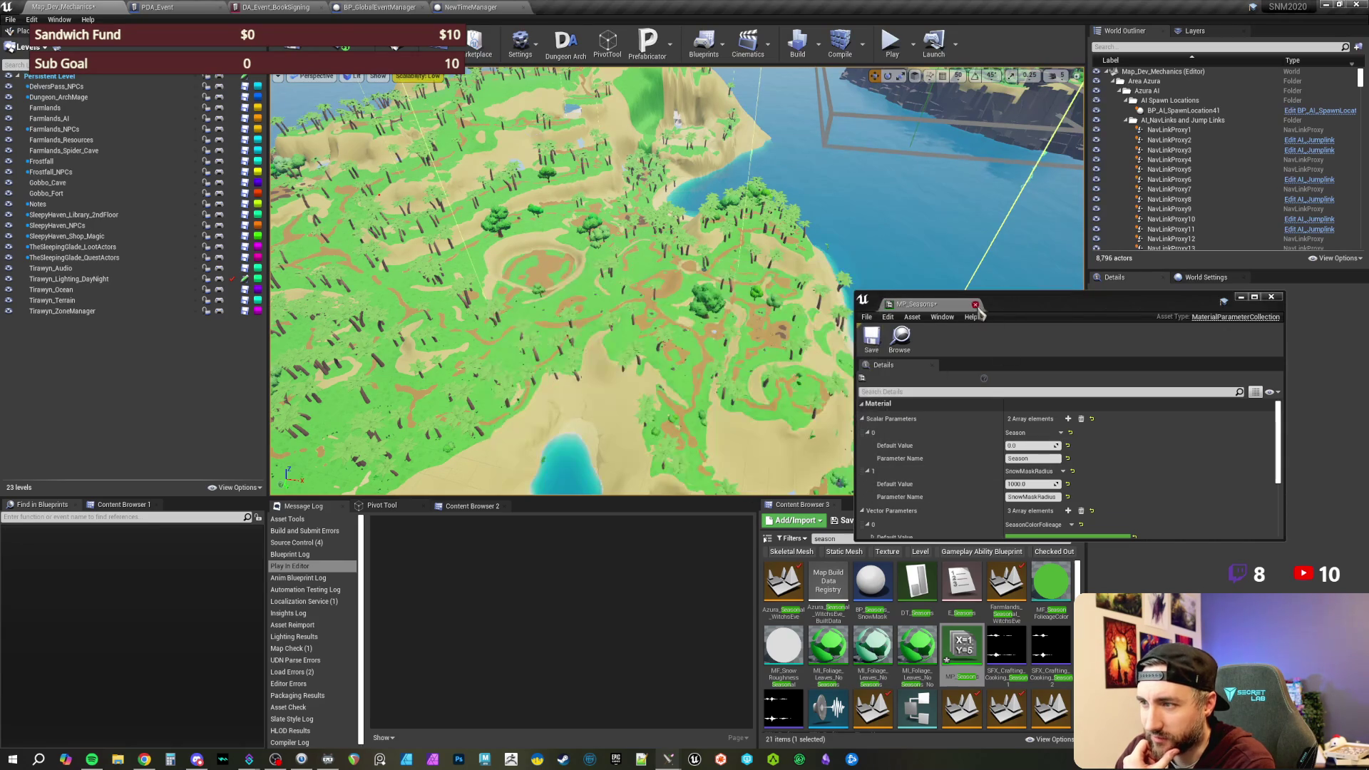
- Fly across the island to the farmland road by Grimwick Graveyard and reopen MP_Seasons from the Content Browser
key(w)
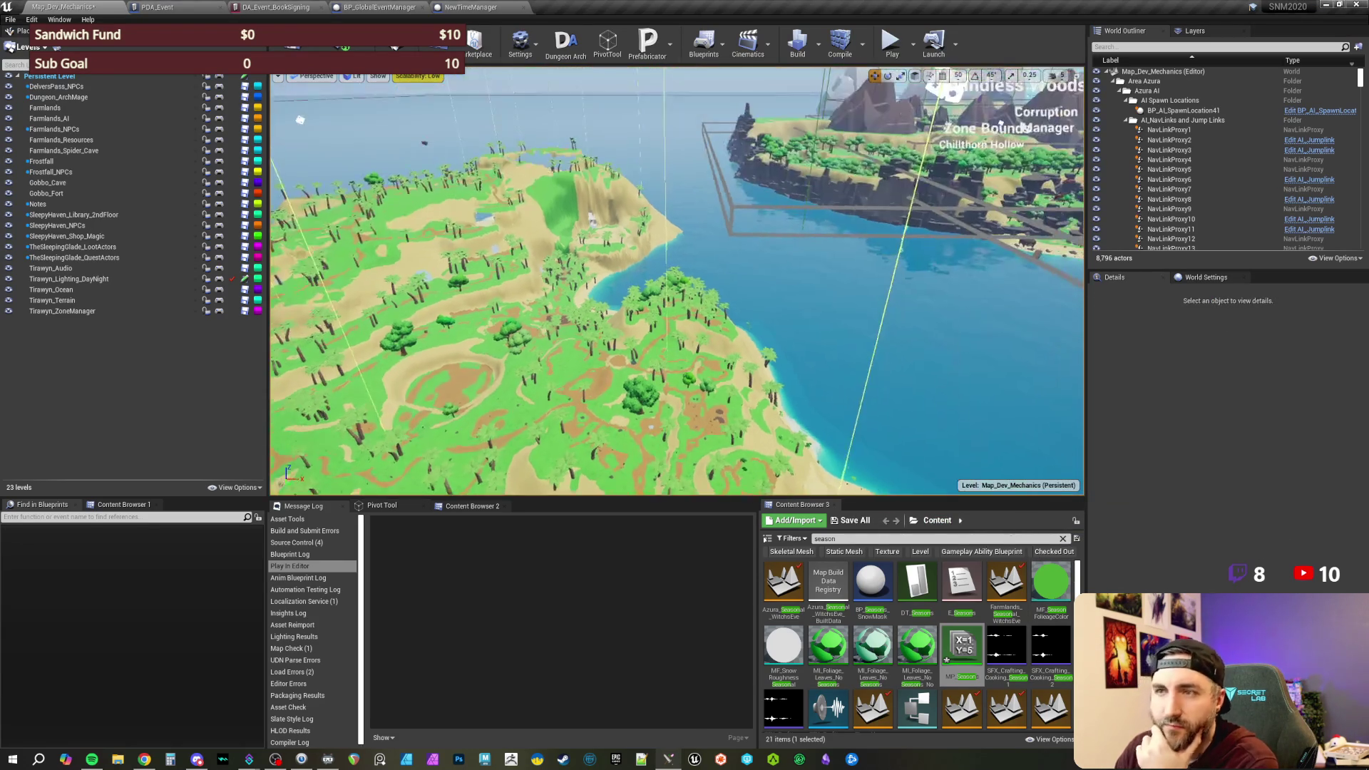
key(w)
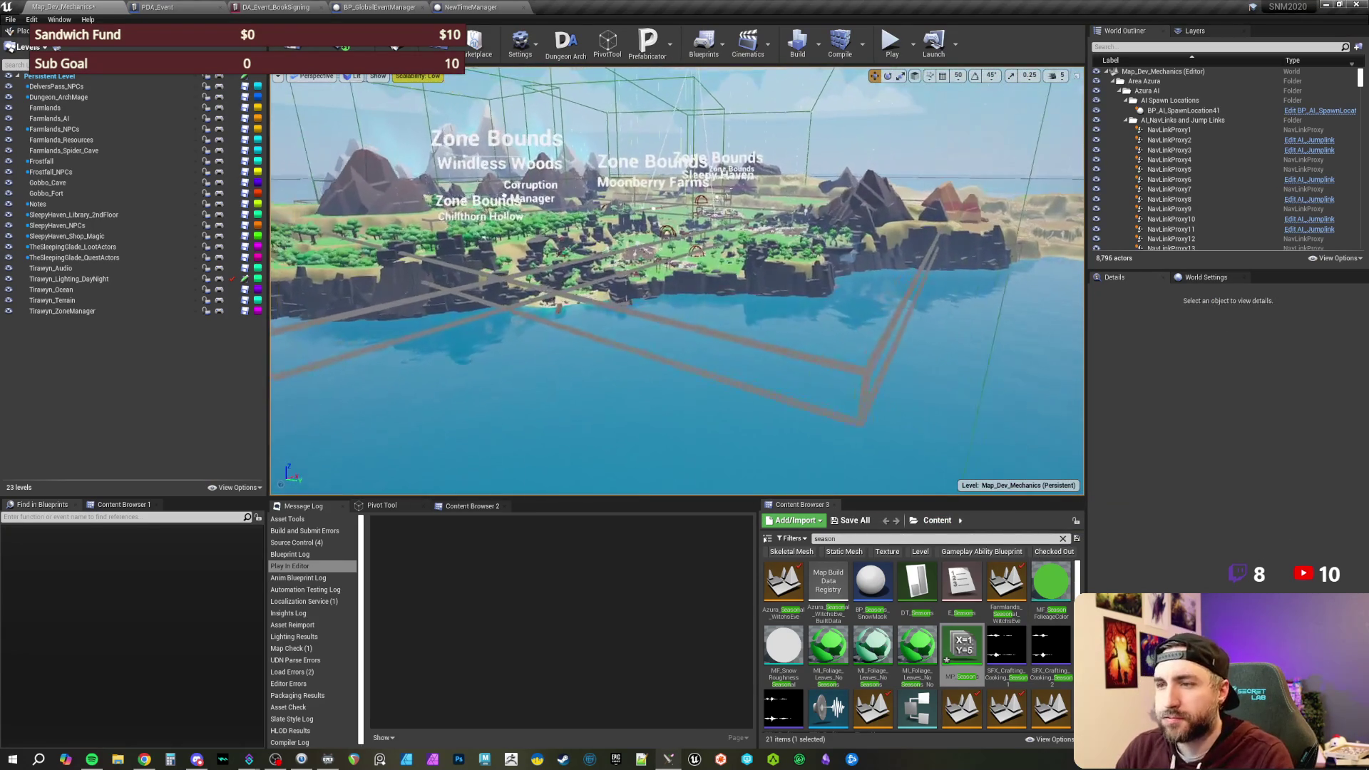
key(w)
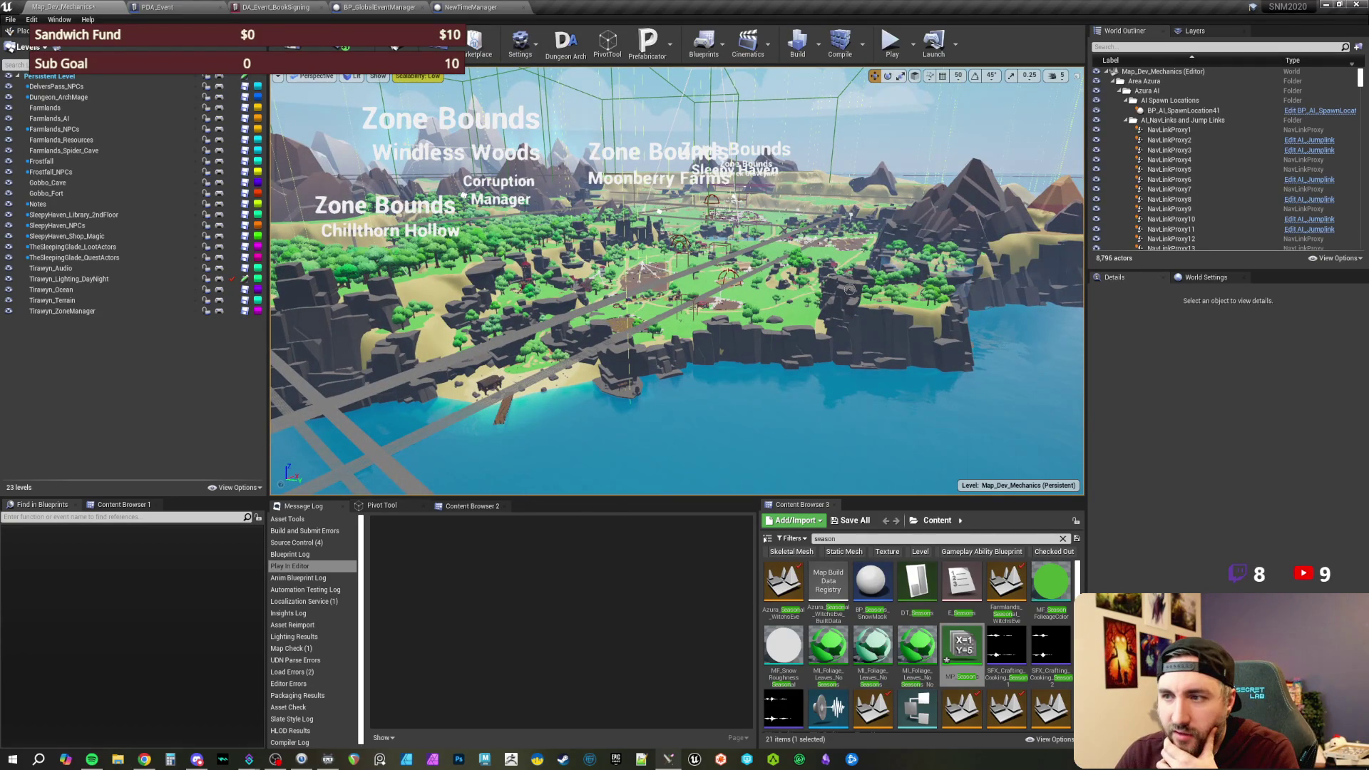
key(w)
key(w)
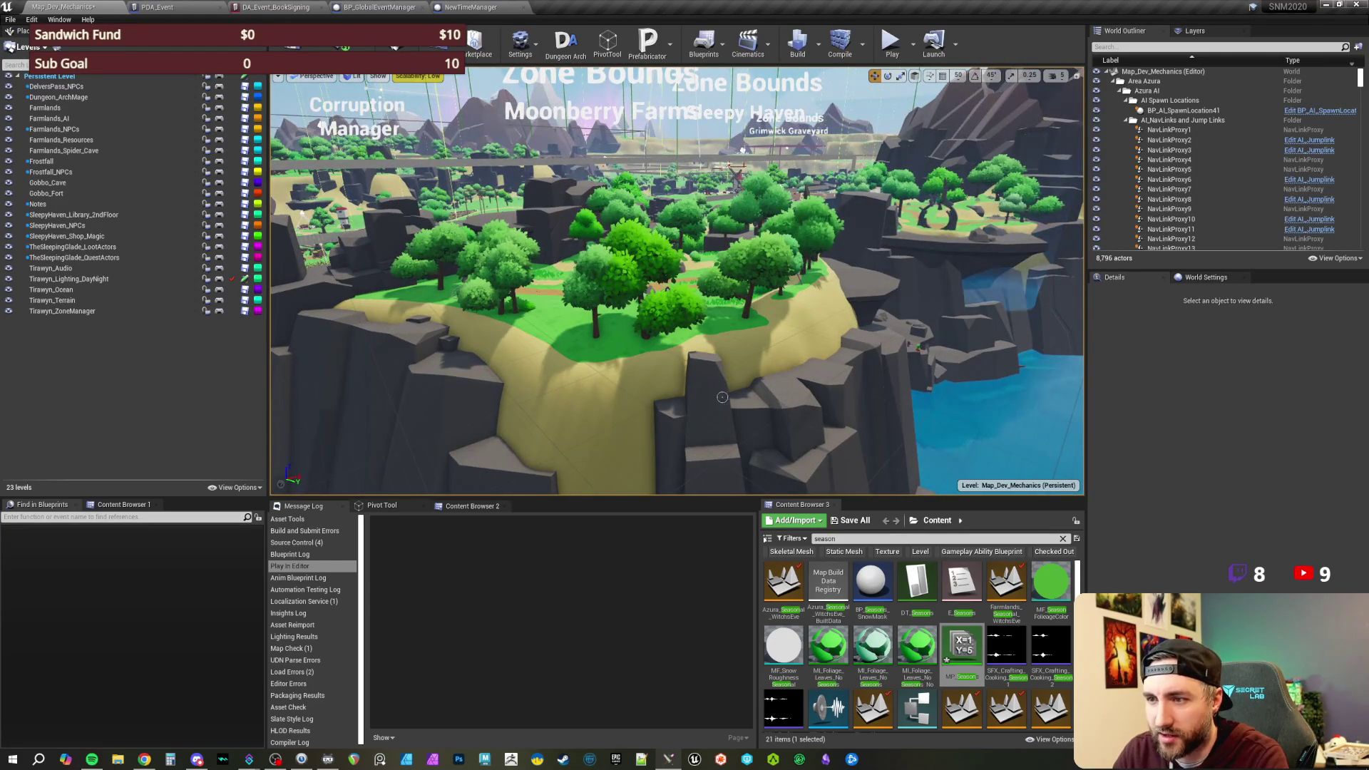
key(w)
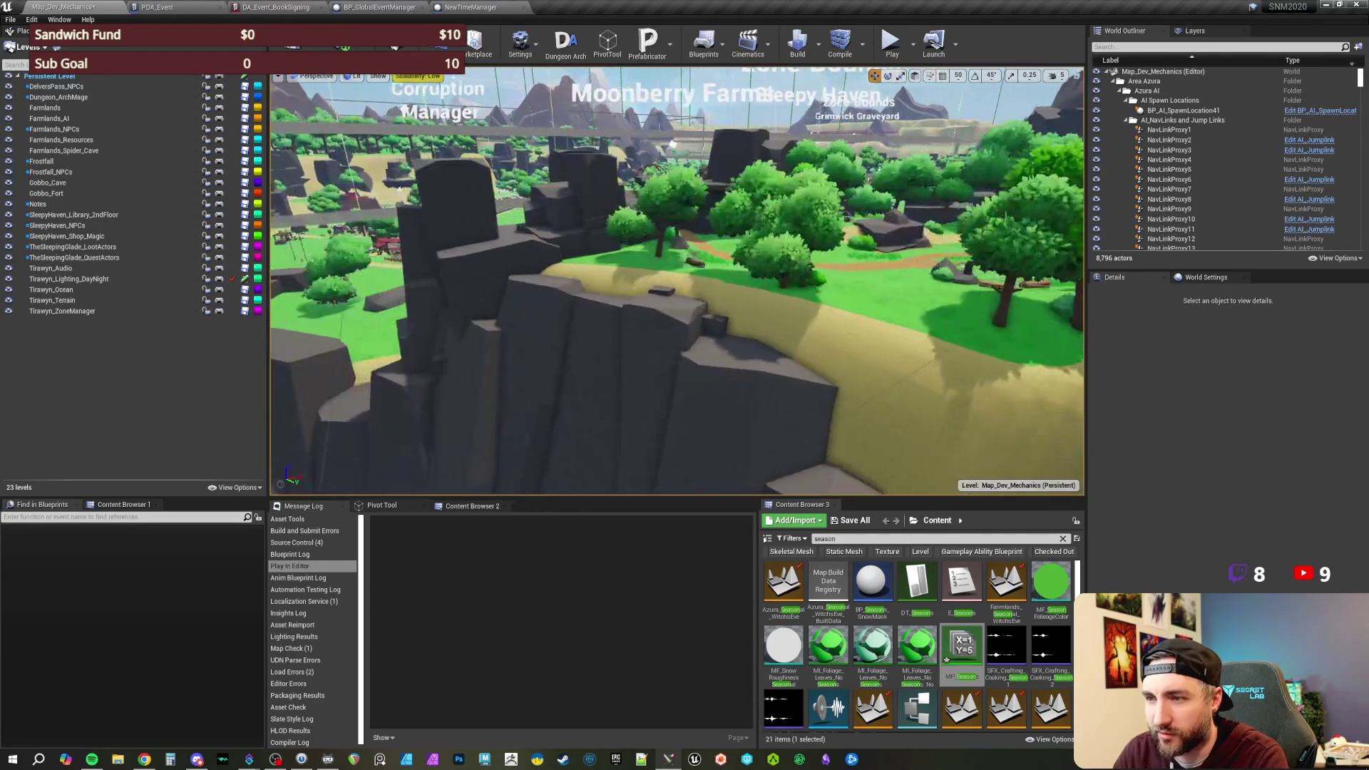
key(w)
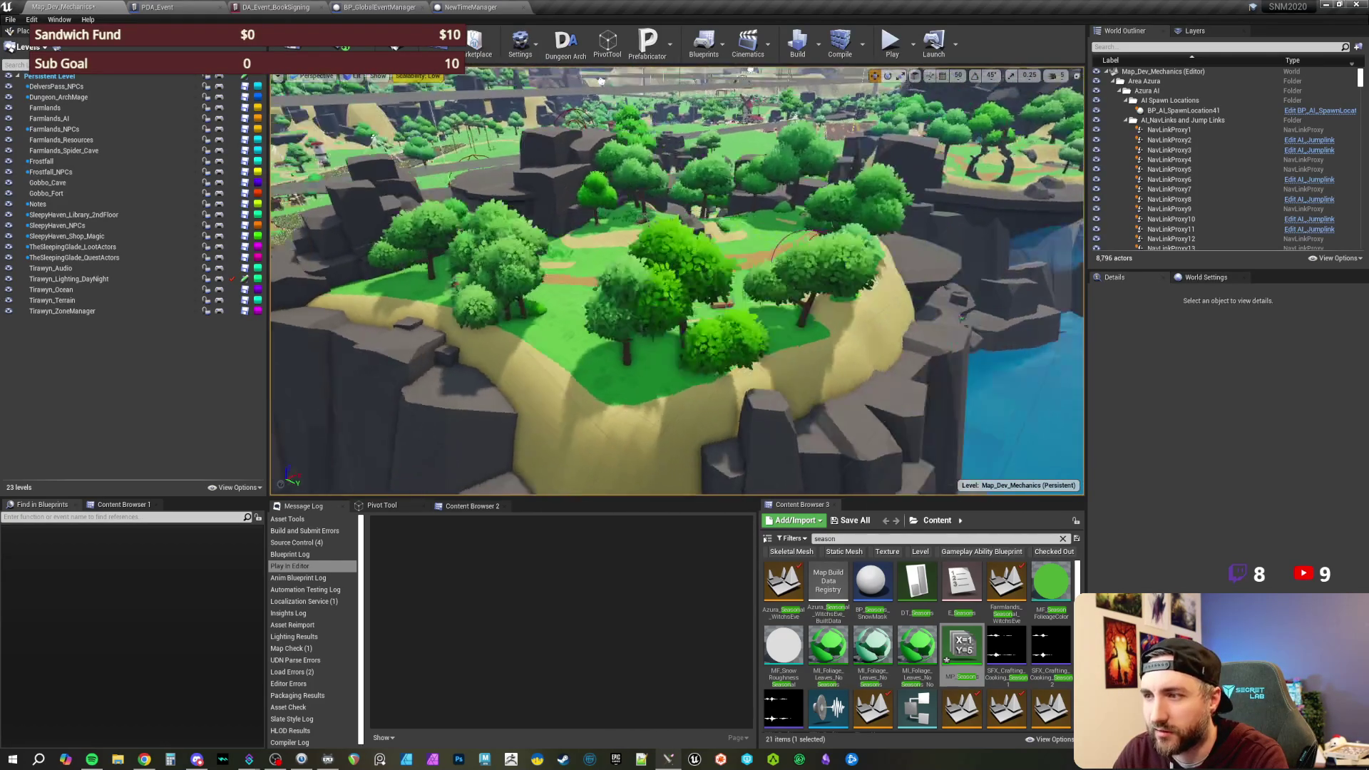
key(w)
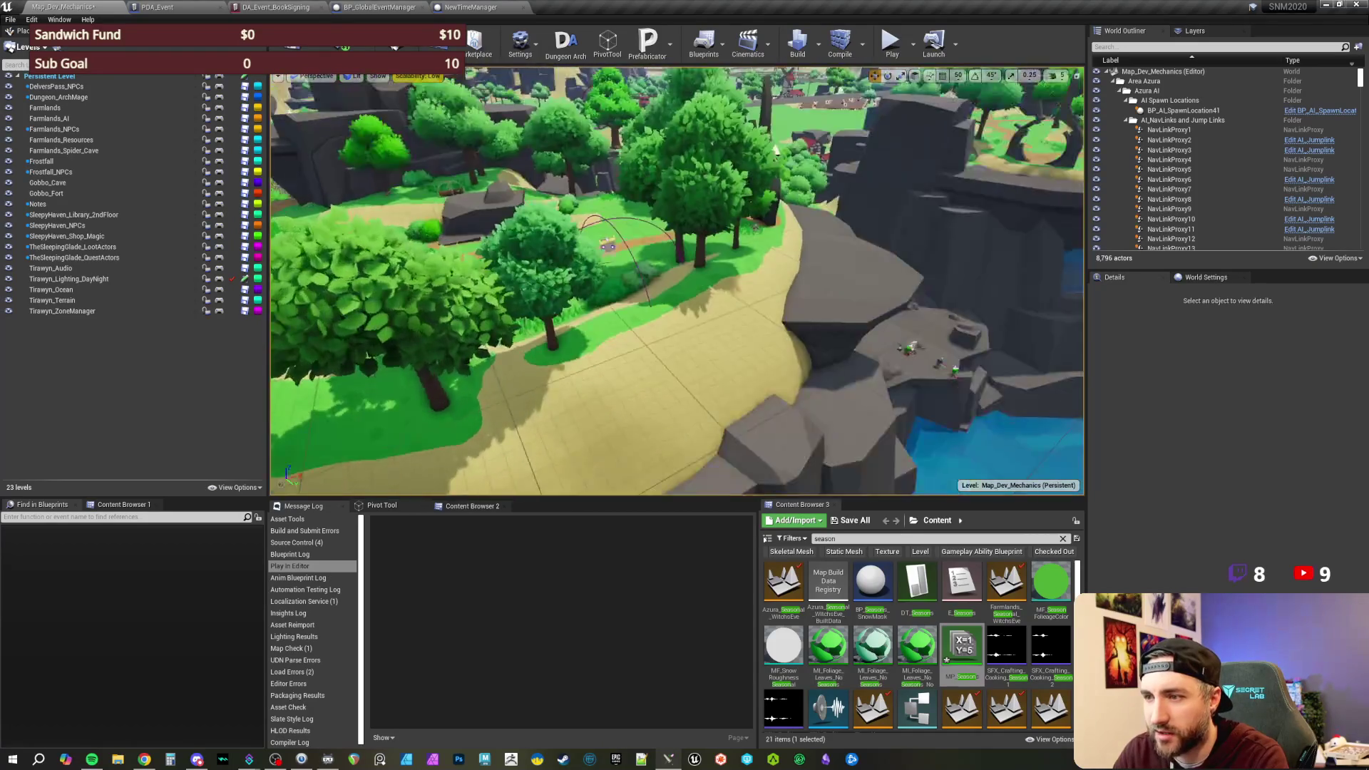
key(w)
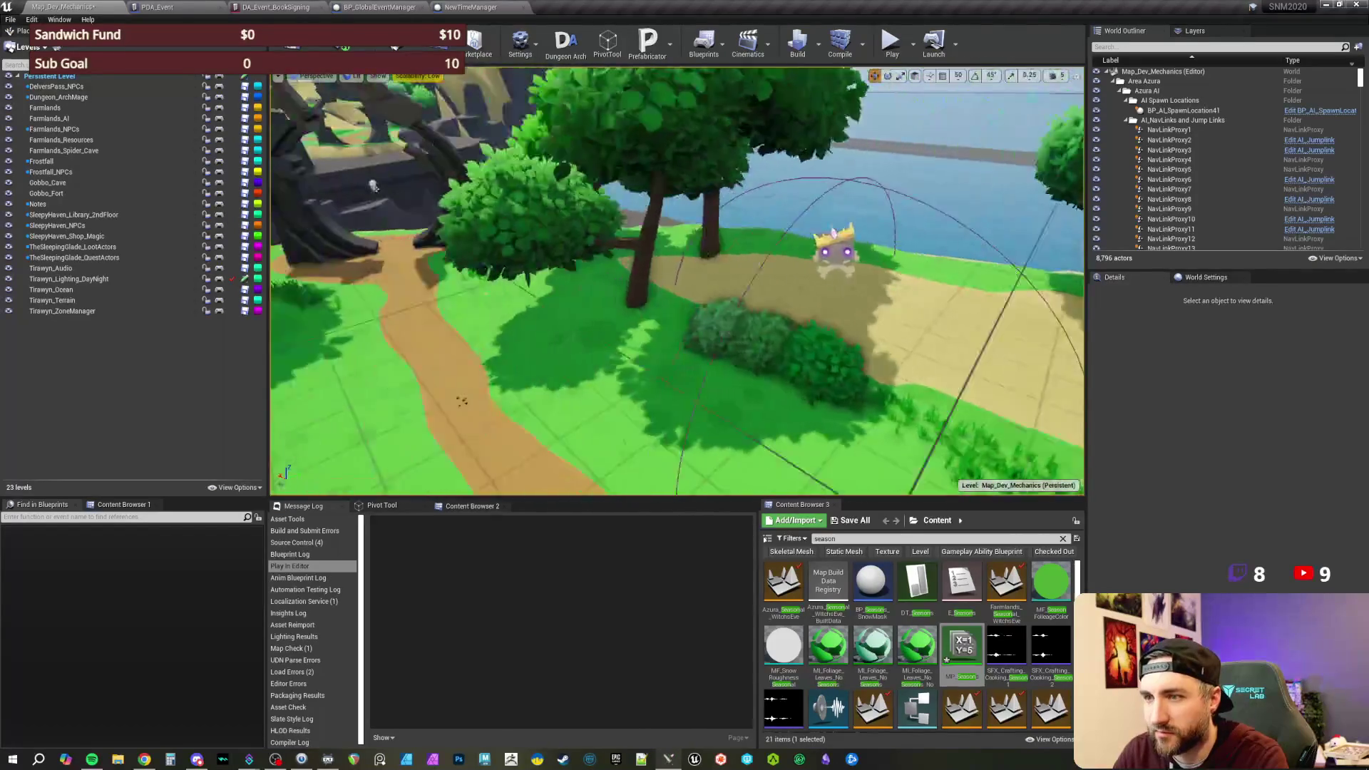
key(e)
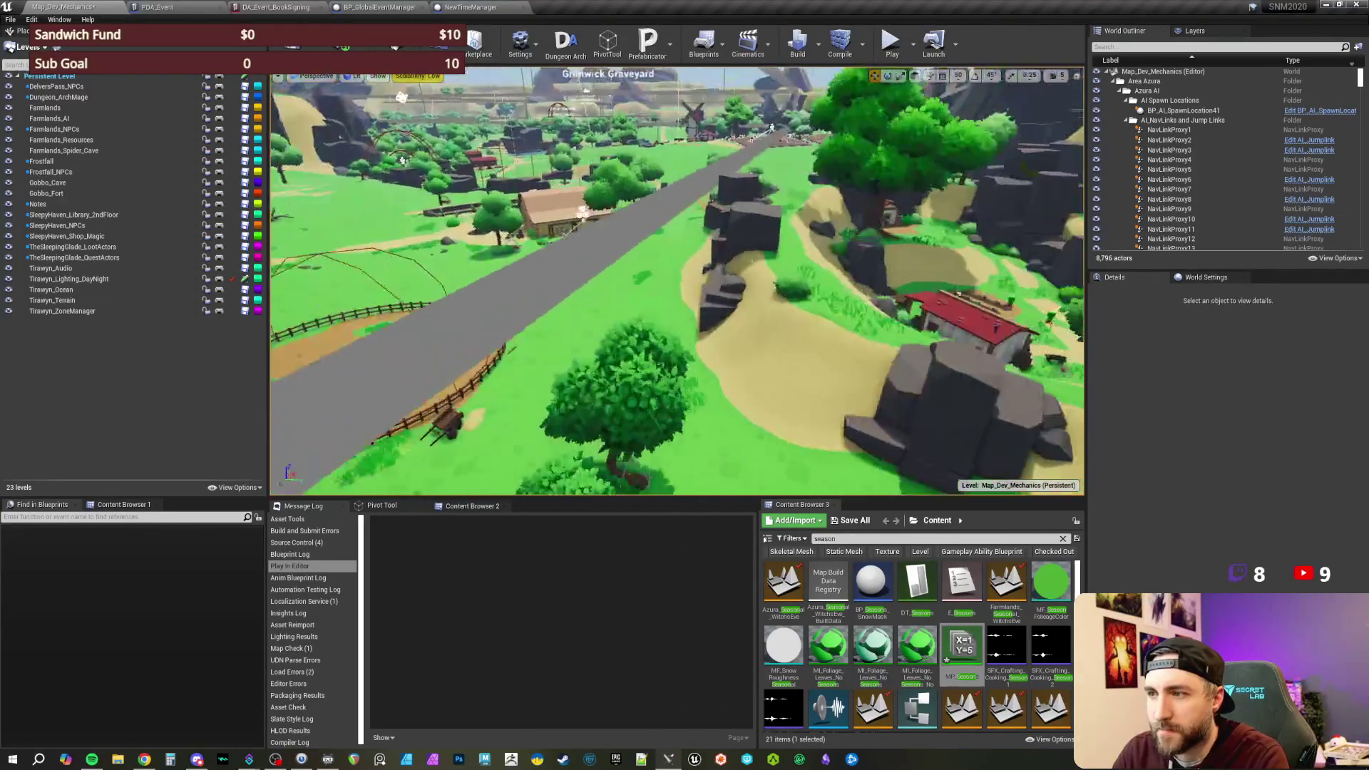
key(w)
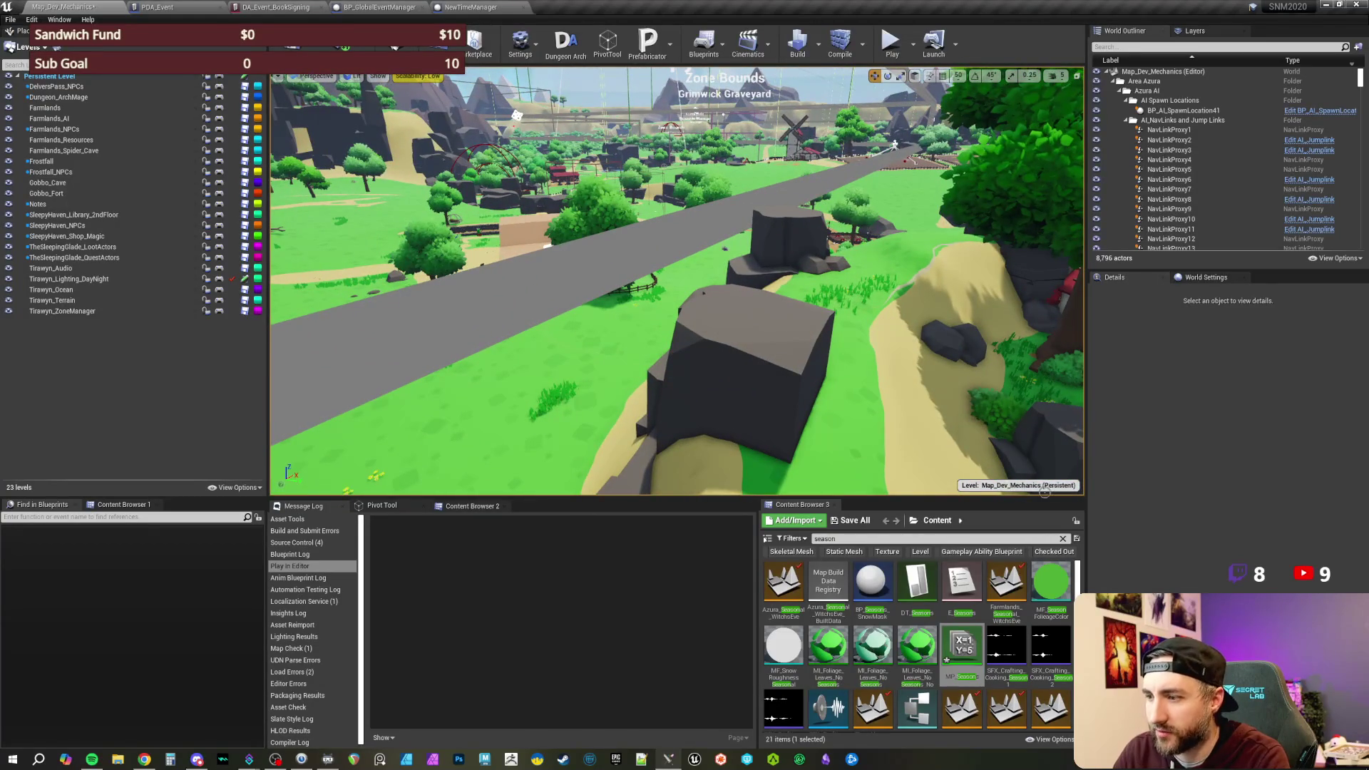
double_click(962, 646)
- Float the MP_Seasons editor beside the landscape and raise Season to preview snow
mouse_move(538, 7)
mouse_down()
mouse_move(592, 10)
mouse_move(778, 267)
mouse_move(808, 268)
mouse_up()
click(107, 9)
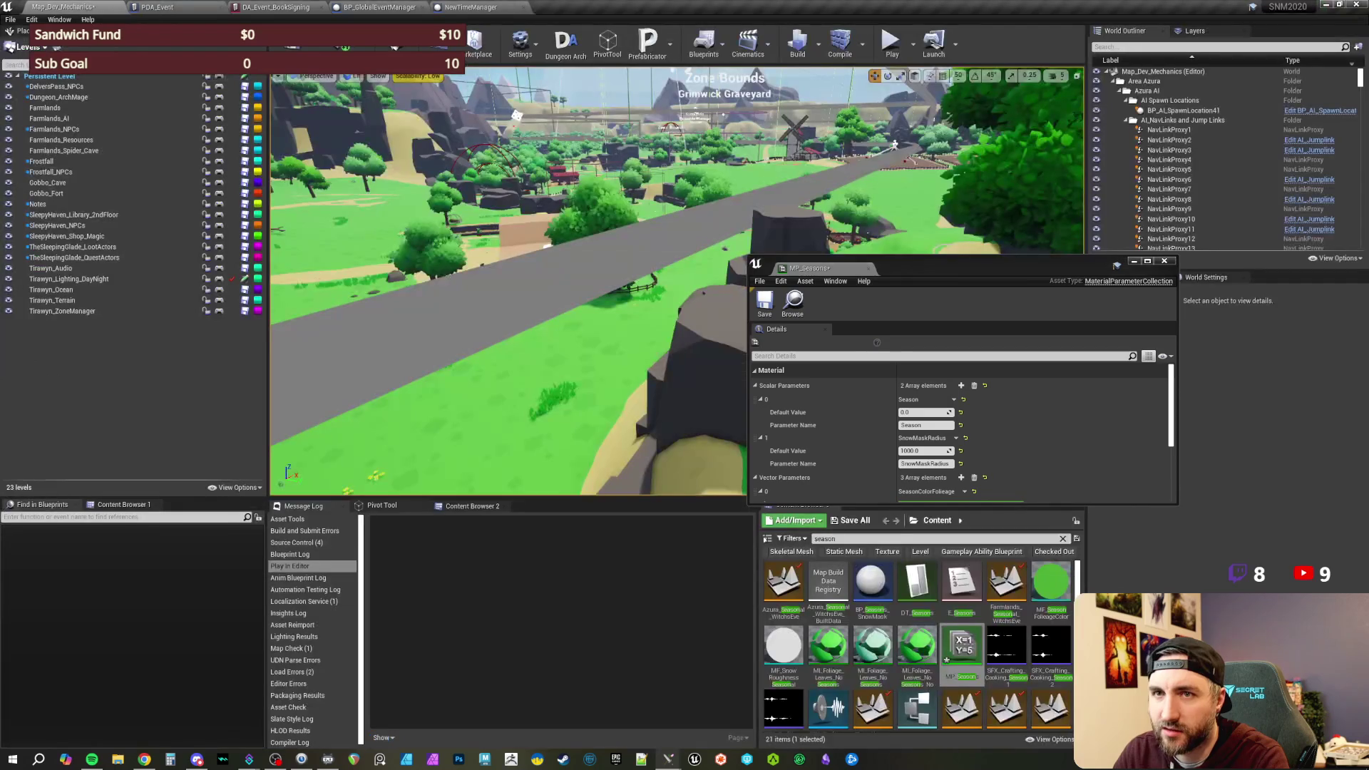
drag(927, 267, 1139, 246)
drag(1118, 391, 1112, 391)
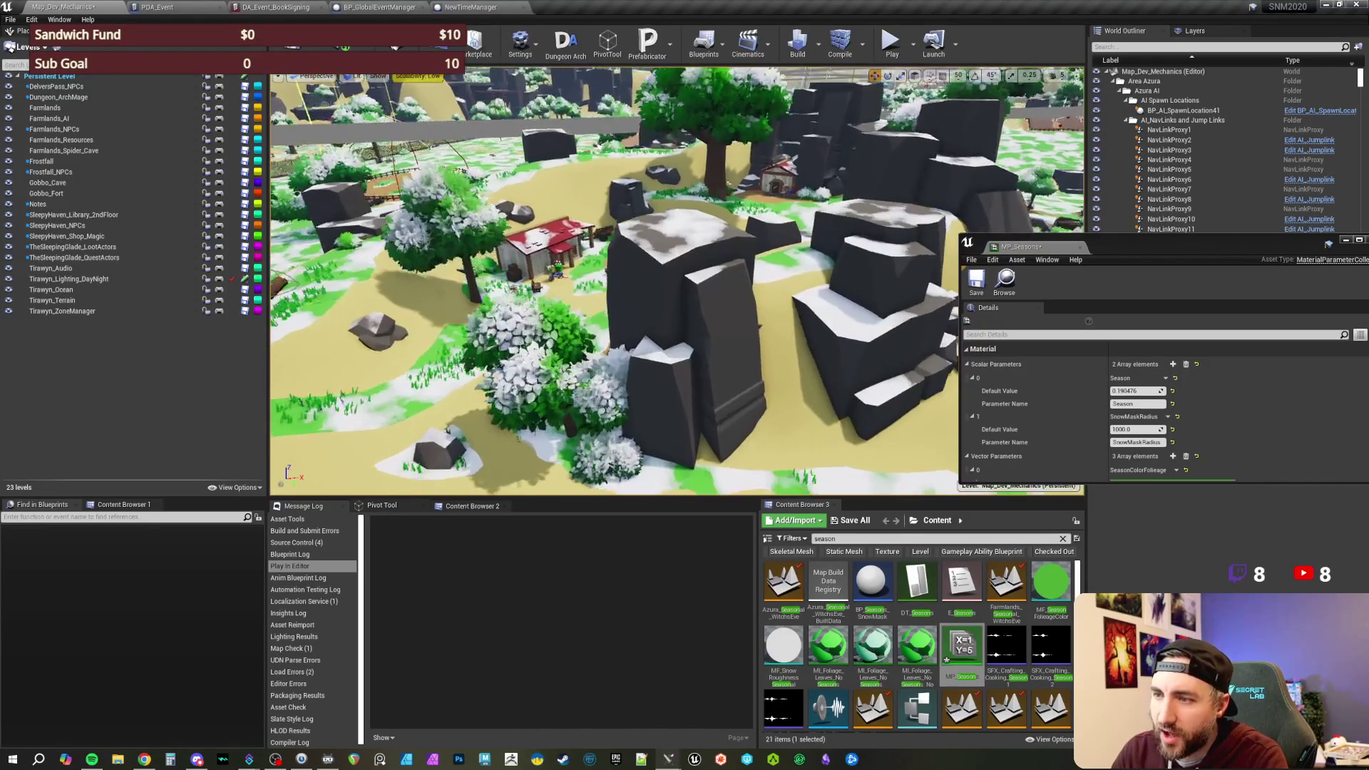
click(685, 342)
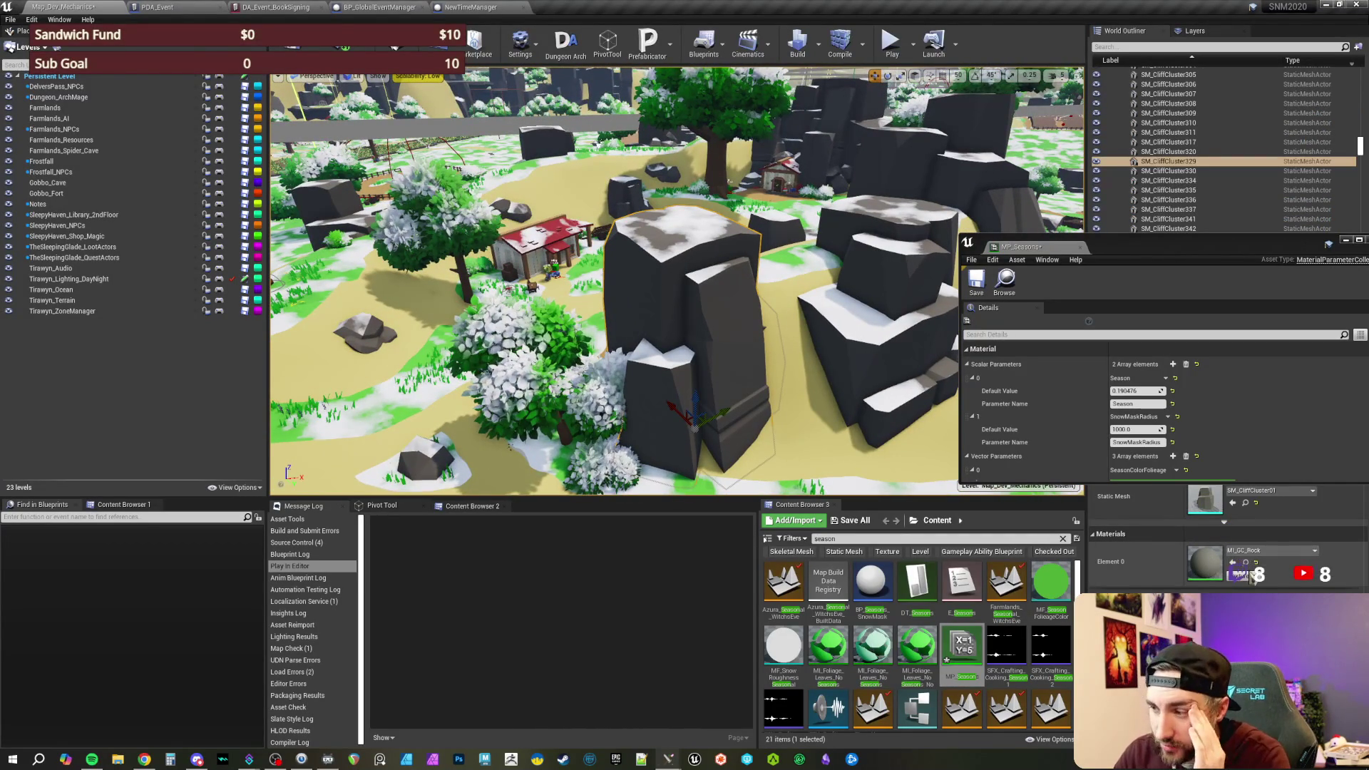
drag(1149, 251, 1186, 253)
- Set Season back to 0, close MP_Seasons, and switch to the NewTimeManager blueprint
click(1095, 394)
text(0)
key(Return)
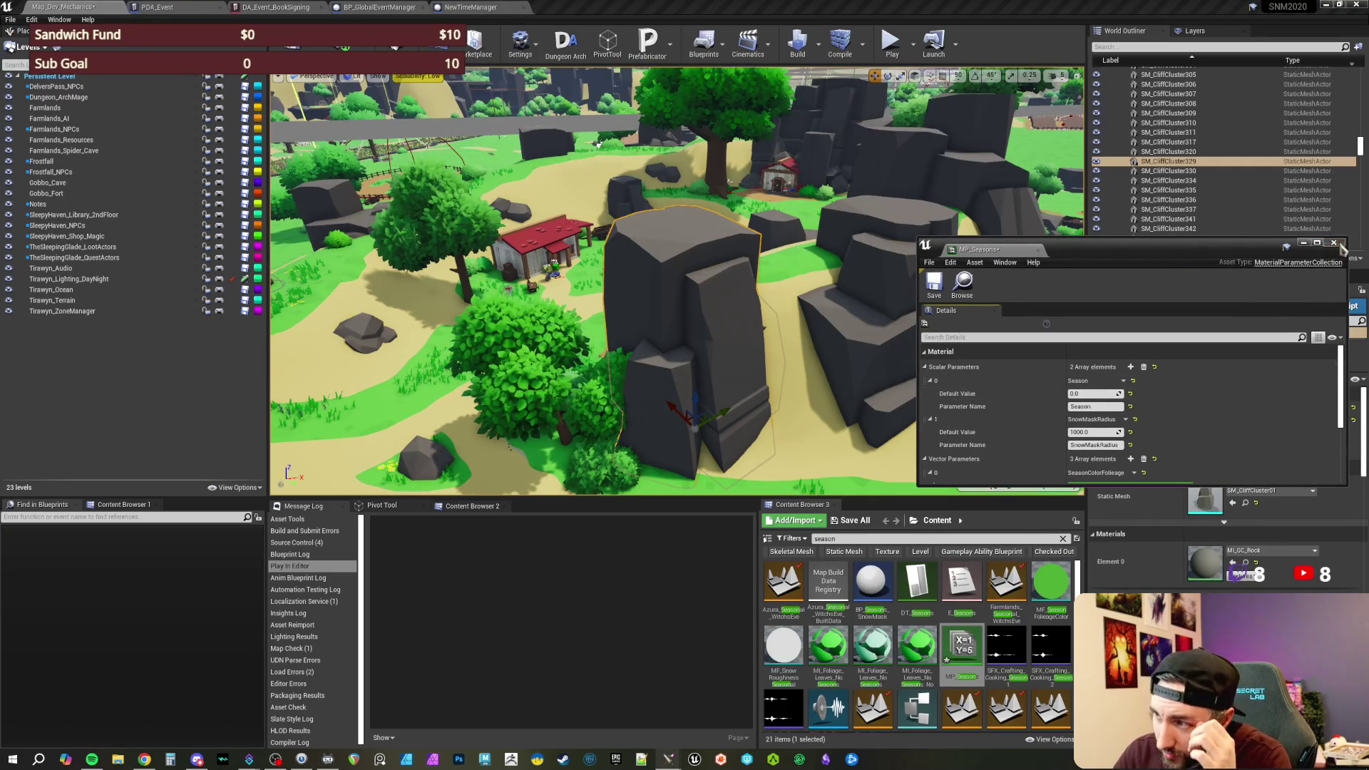
click(1334, 243)
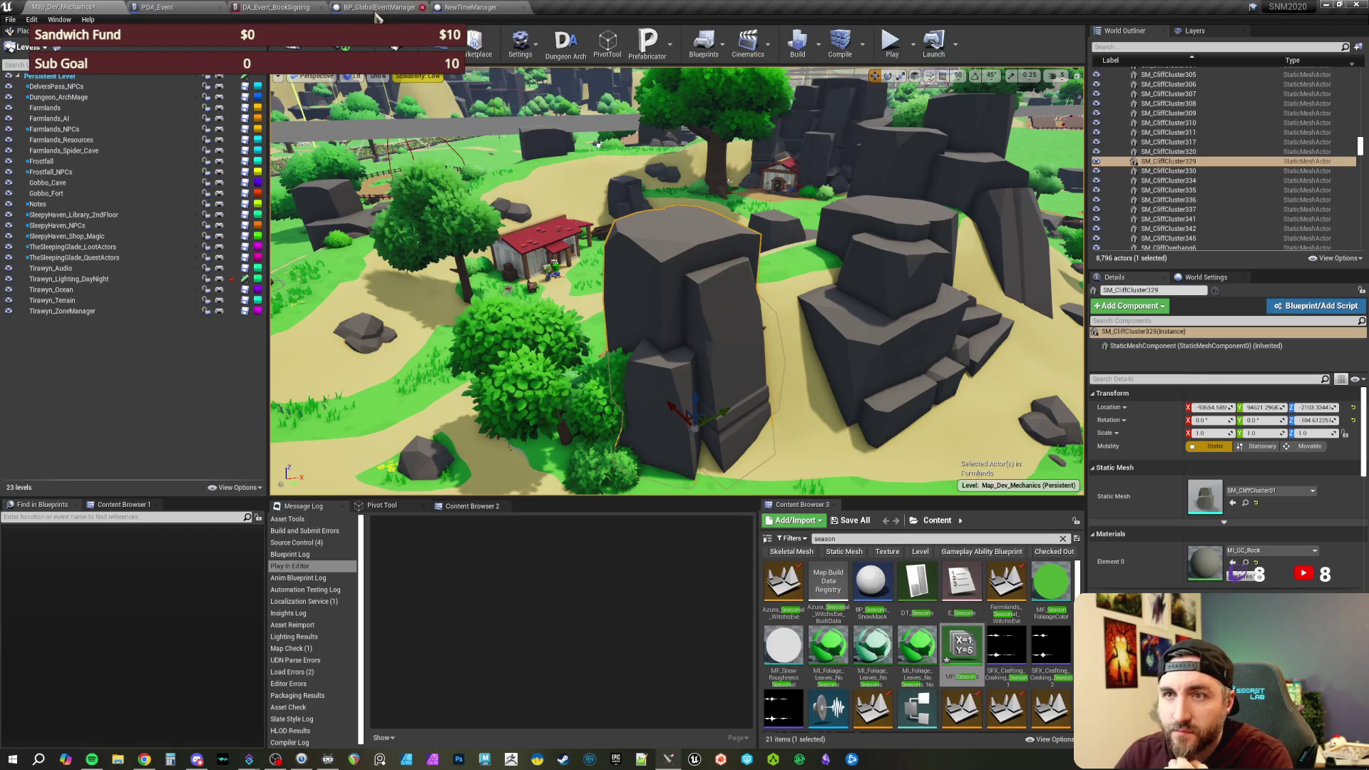
click(472, 8)
scroll(535, 269, down, 2)
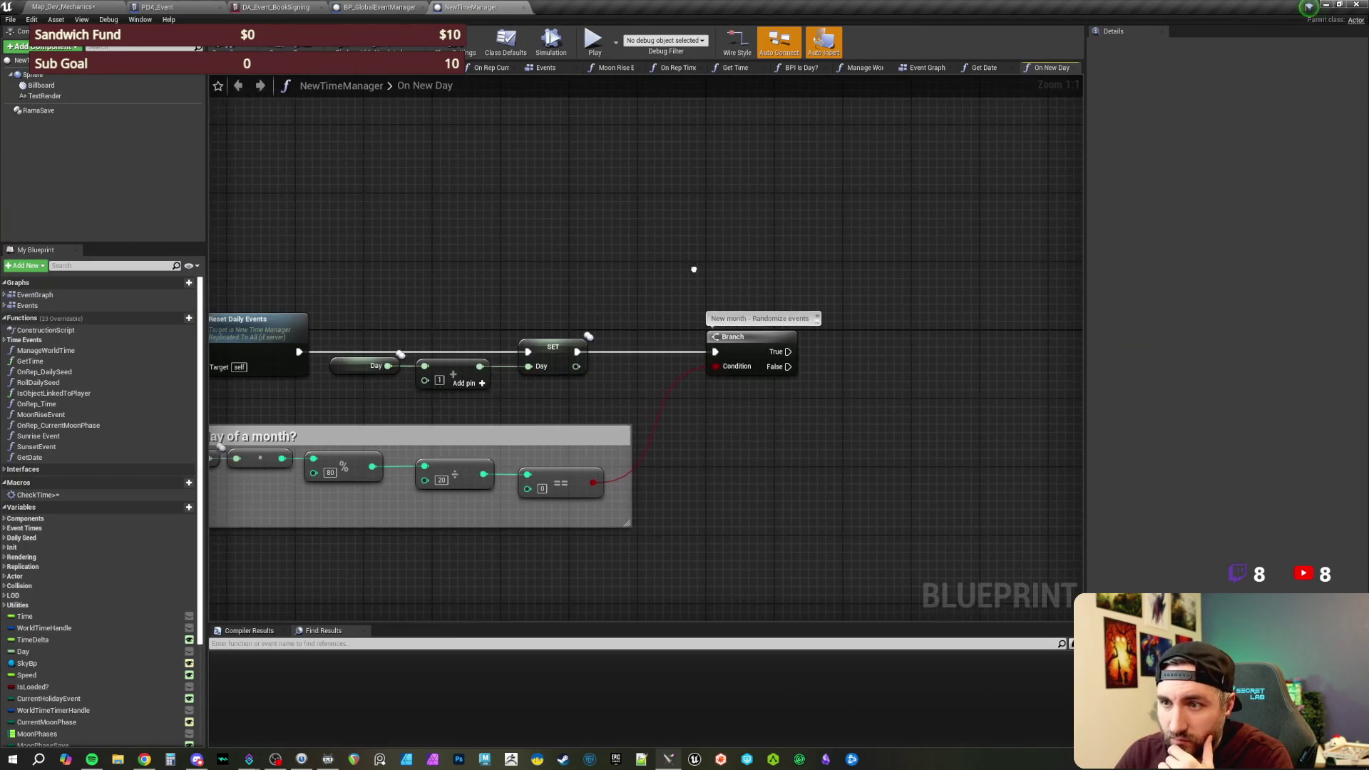
- Place a Get Date node and insert it into the execution wire before the Branch
scroll(601, 277, up, 2)
mouse_move(507, 266)
mouse_down()
mouse_move(560, 430)
mouse_move(648, 427)
mouse_move(804, 392)
mouse_move(789, 391)
mouse_move(678, 400)
mouse_move(862, 411)
mouse_up()
click(808, 396)
scroll(113, 566, down, 1)
mouse_move(50, 440)
mouse_down()
mouse_move(607, 545)
mouse_move(777, 438)
mouse_up()
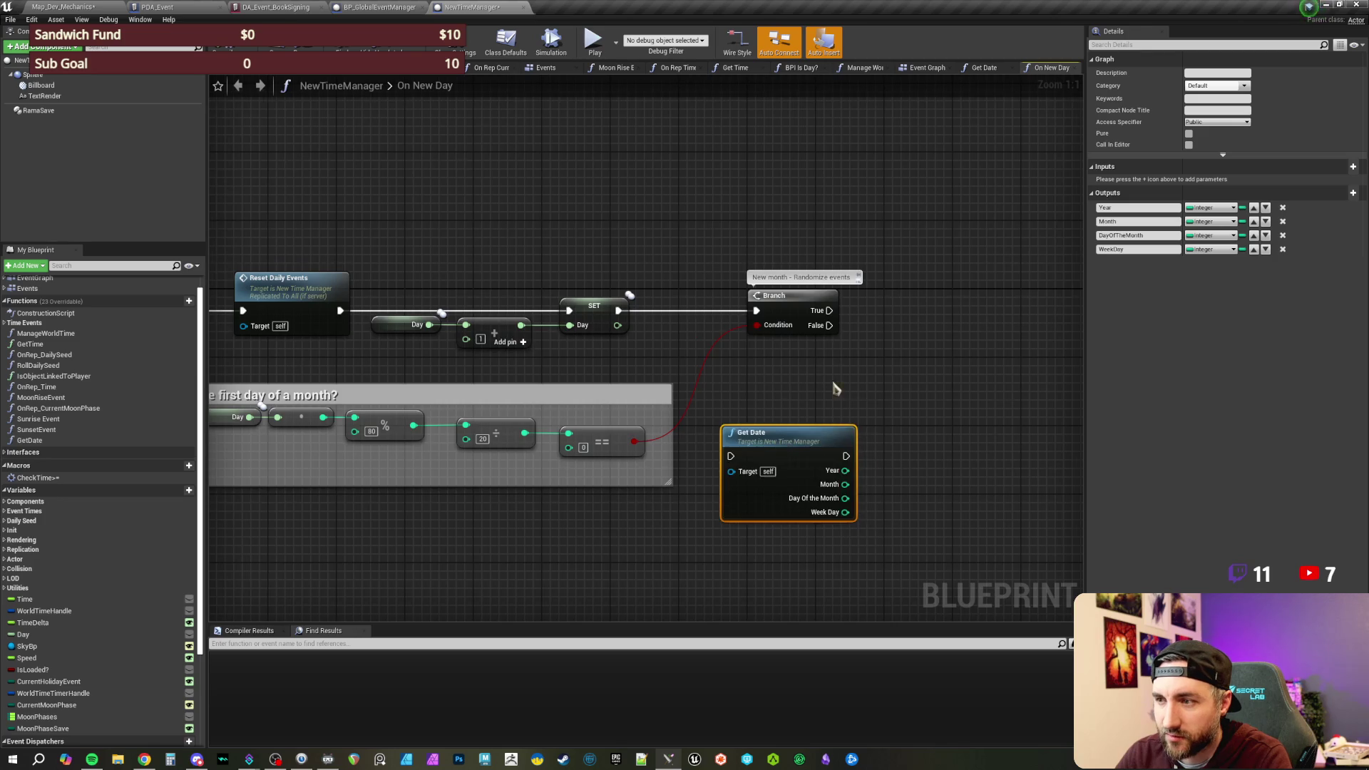
drag(838, 385, 741, 400)
drag(684, 449, 656, 306)
mouse_move(785, 412)
mouse_down()
mouse_move(663, 413)
mouse_move(625, 395)
mouse_move(696, 416)
mouse_up()
- Compare Day Of the Month with an == node, delete the old first-day-of-month nodes, and wire == to Branch Condition
text(==)
key(Return)
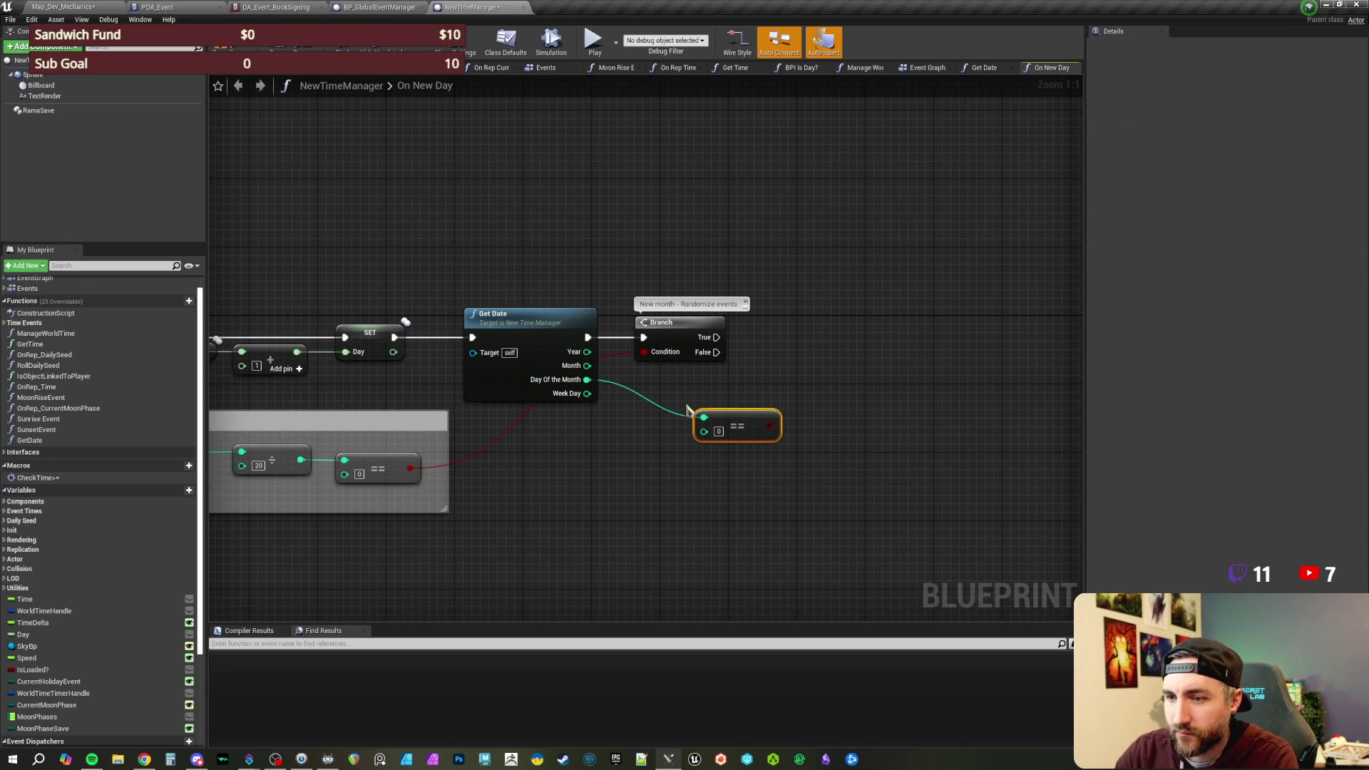
mouse_move(487, 552)
mouse_down()
mouse_move(661, 547)
mouse_move(428, 442)
mouse_move(214, 410)
mouse_move(425, 421)
mouse_up()
key(Delete)
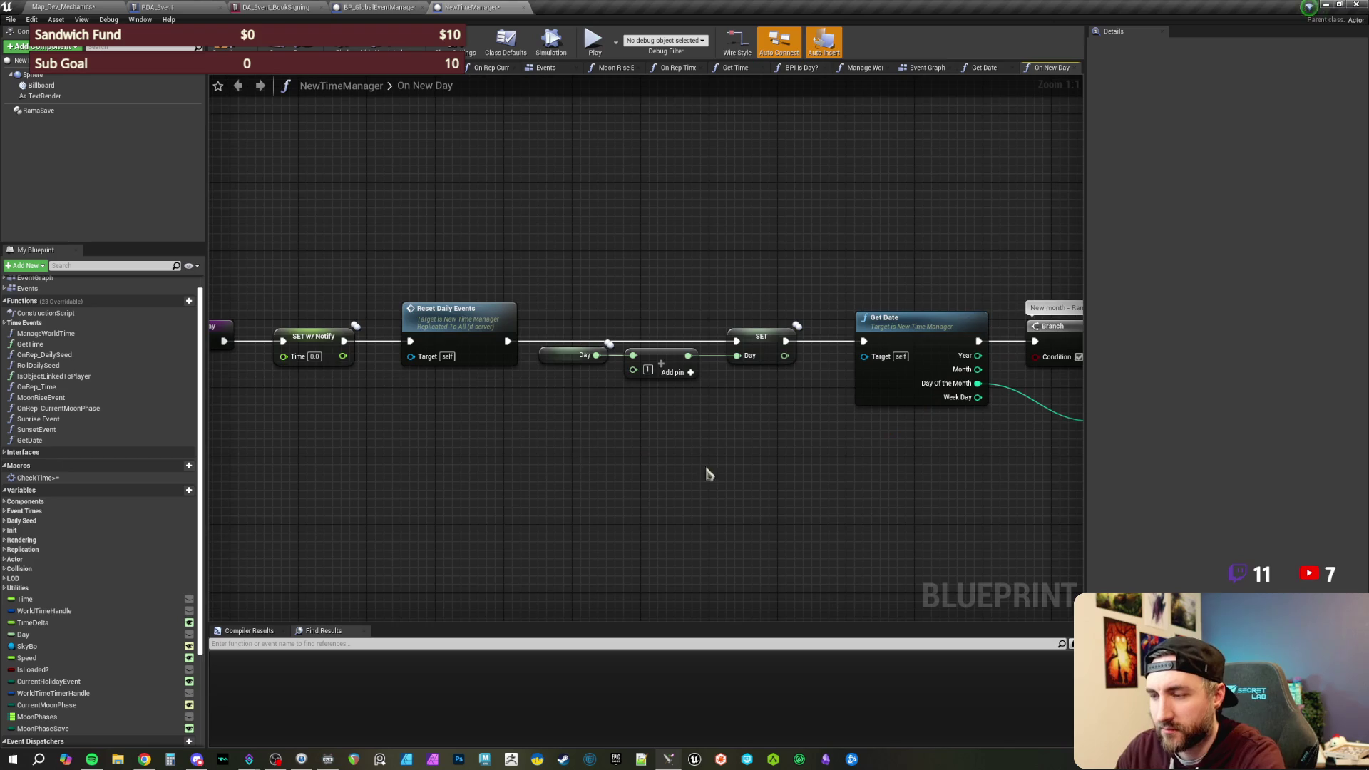
drag(678, 467, 289, 475)
drag(729, 351, 891, 351)
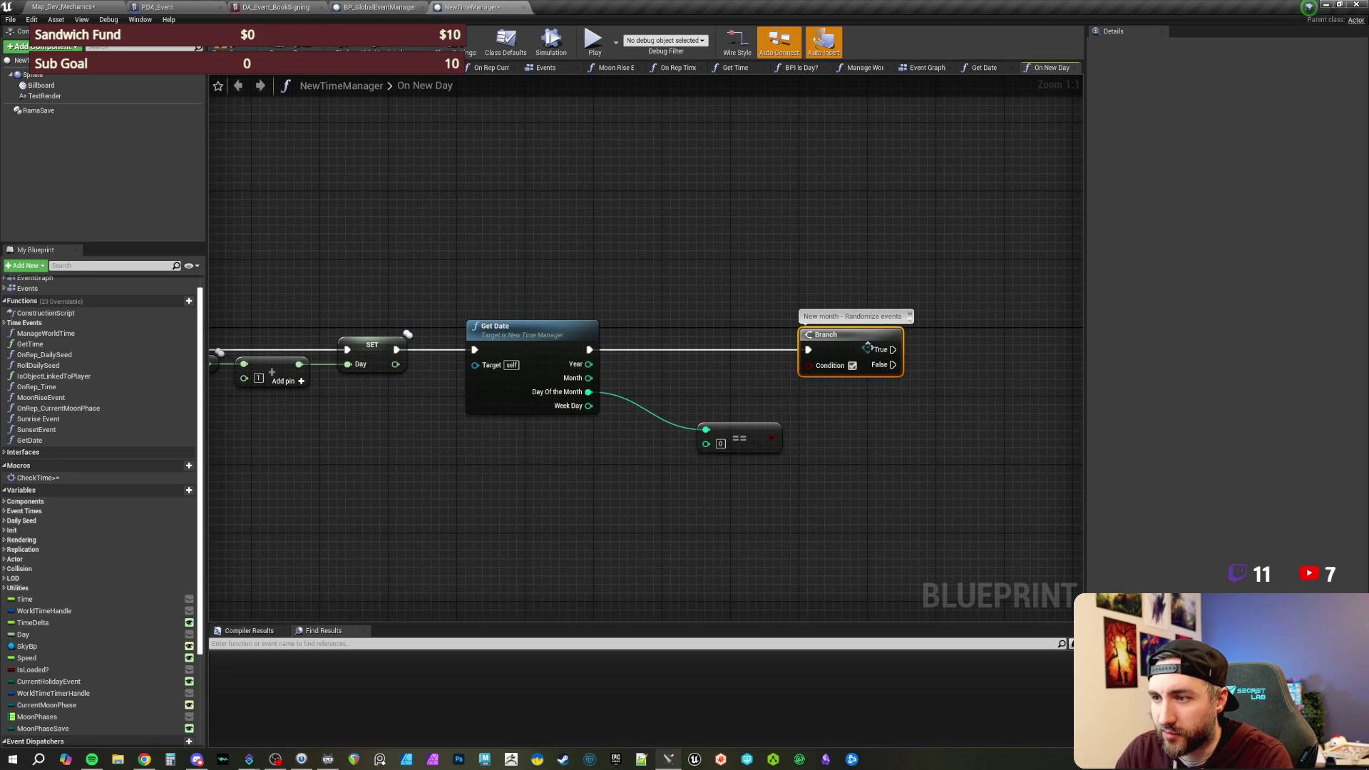
mouse_move(810, 364)
mouse_down()
mouse_move(772, 438)
mouse_move(737, 435)
mouse_move(716, 489)
mouse_move(560, 428)
mouse_move(512, 427)
mouse_up()
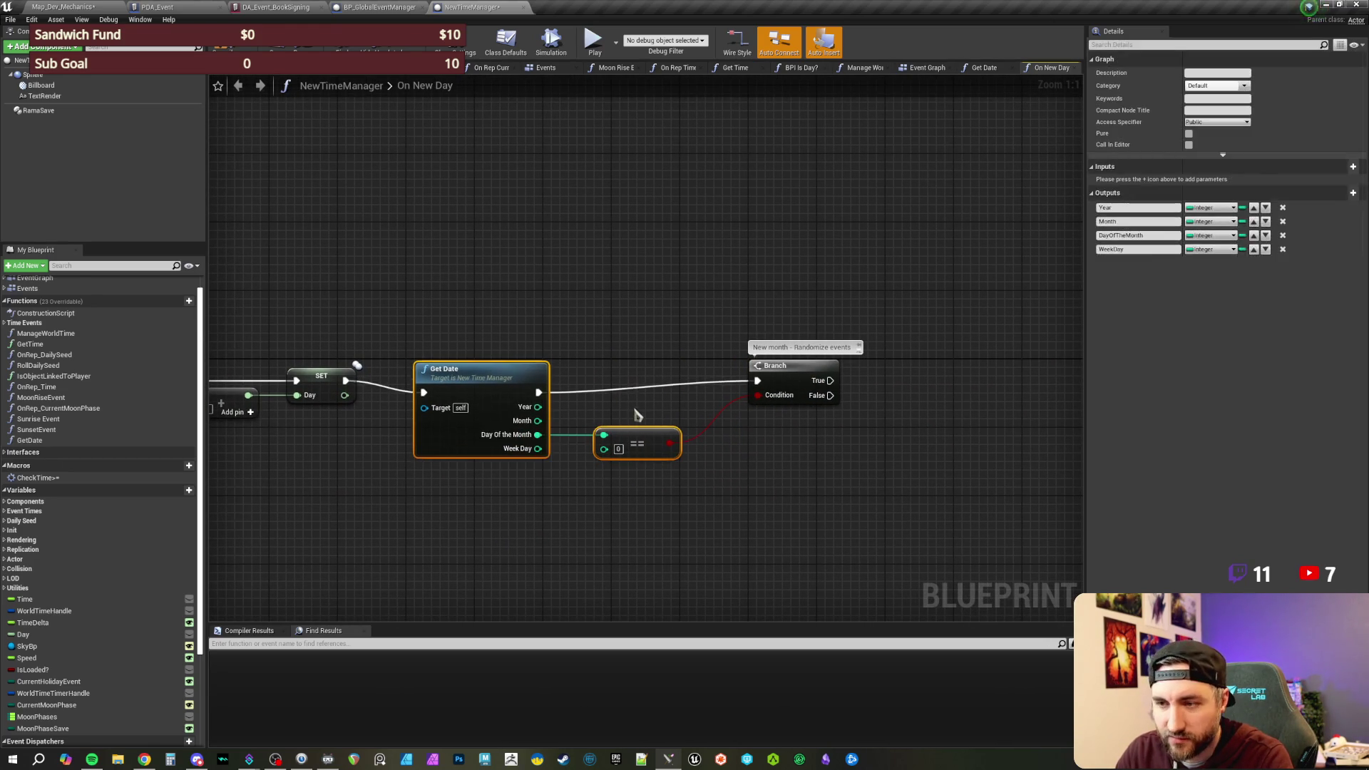
- Straighten and tidy the Get Date, == and Branch nodes in view
key(q)
click(719, 340)
drag(787, 365, 762, 365)
click(707, 289)
drag(707, 289, 581, 262)
mouse_move(697, 296)
mouse_down()
mouse_move(589, 279)
mouse_move(985, 266)
mouse_move(651, 269)
mouse_up()
- Add a Get Global Event Manager node with Get Game State feeding its Target beside the Branch
right_click(658, 274)
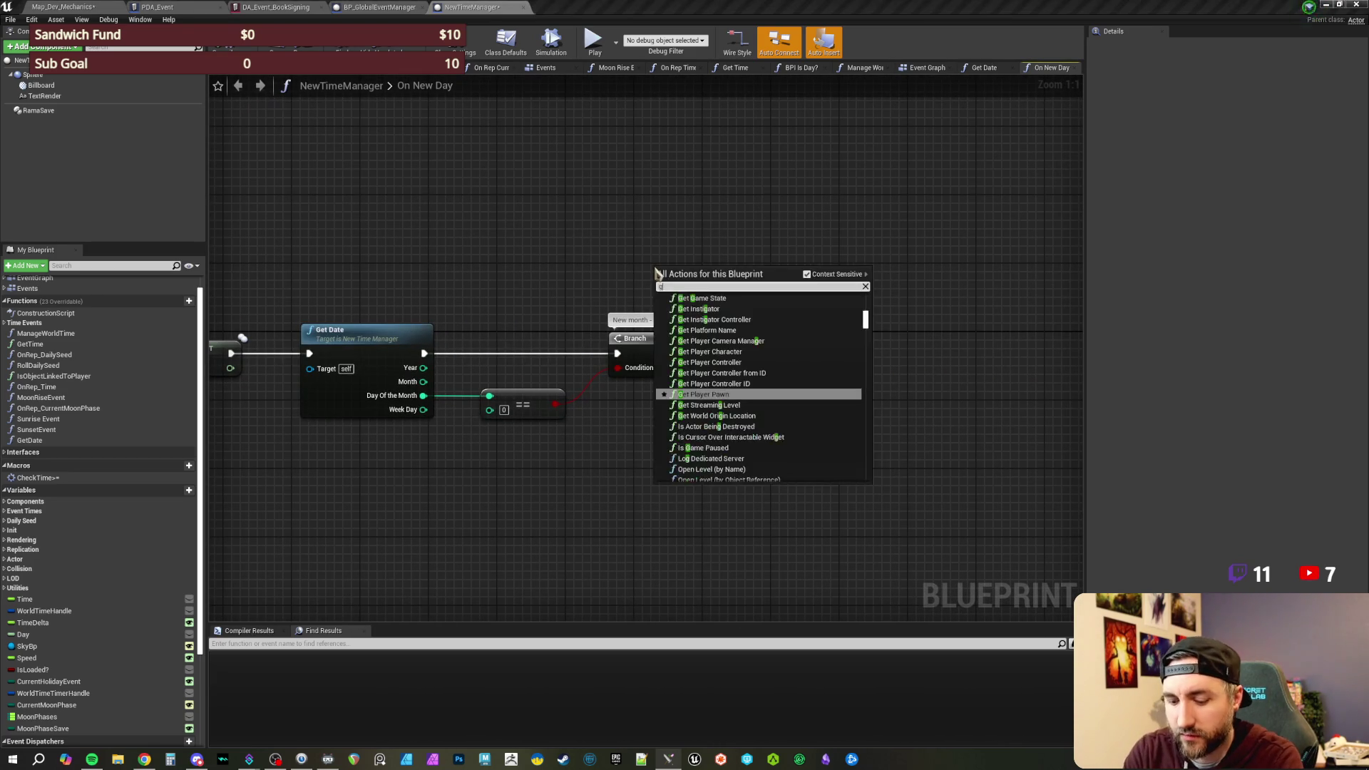
text(get global event)
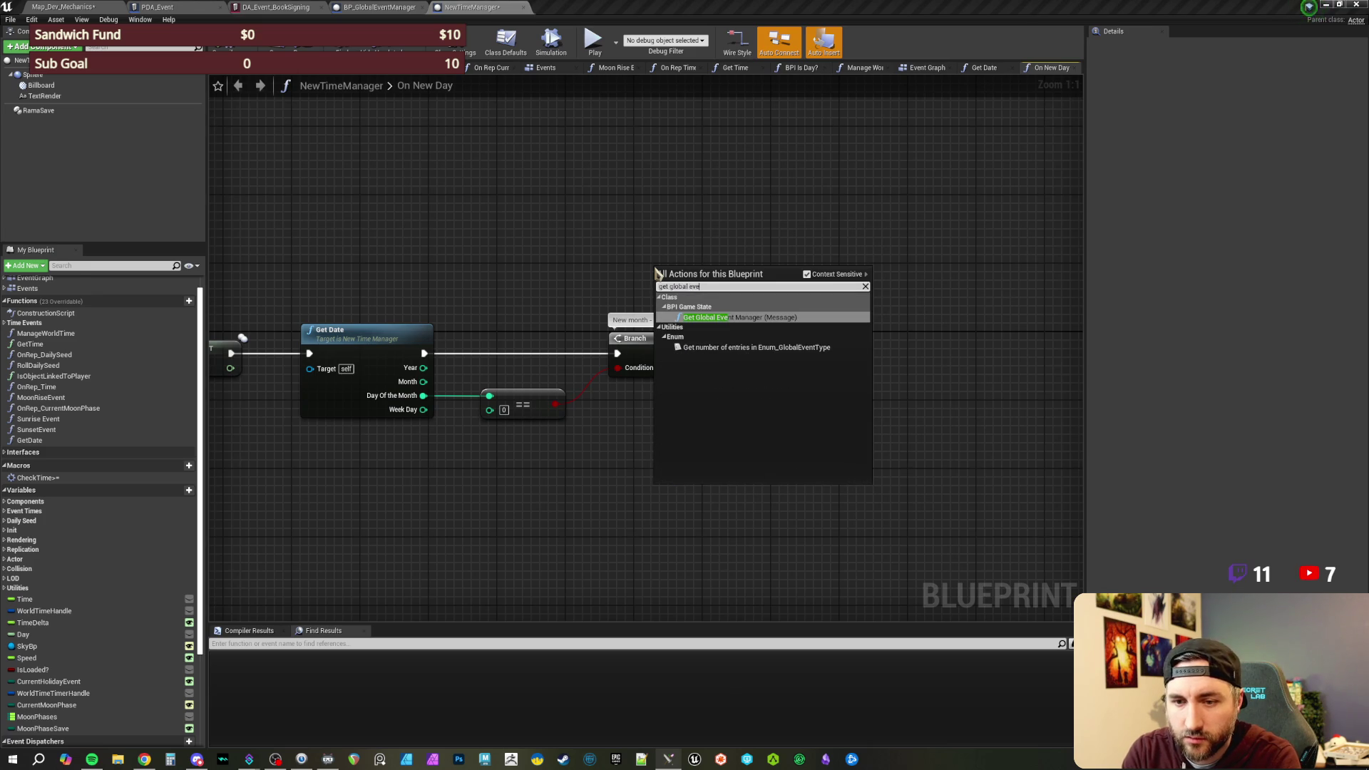
click(738, 317)
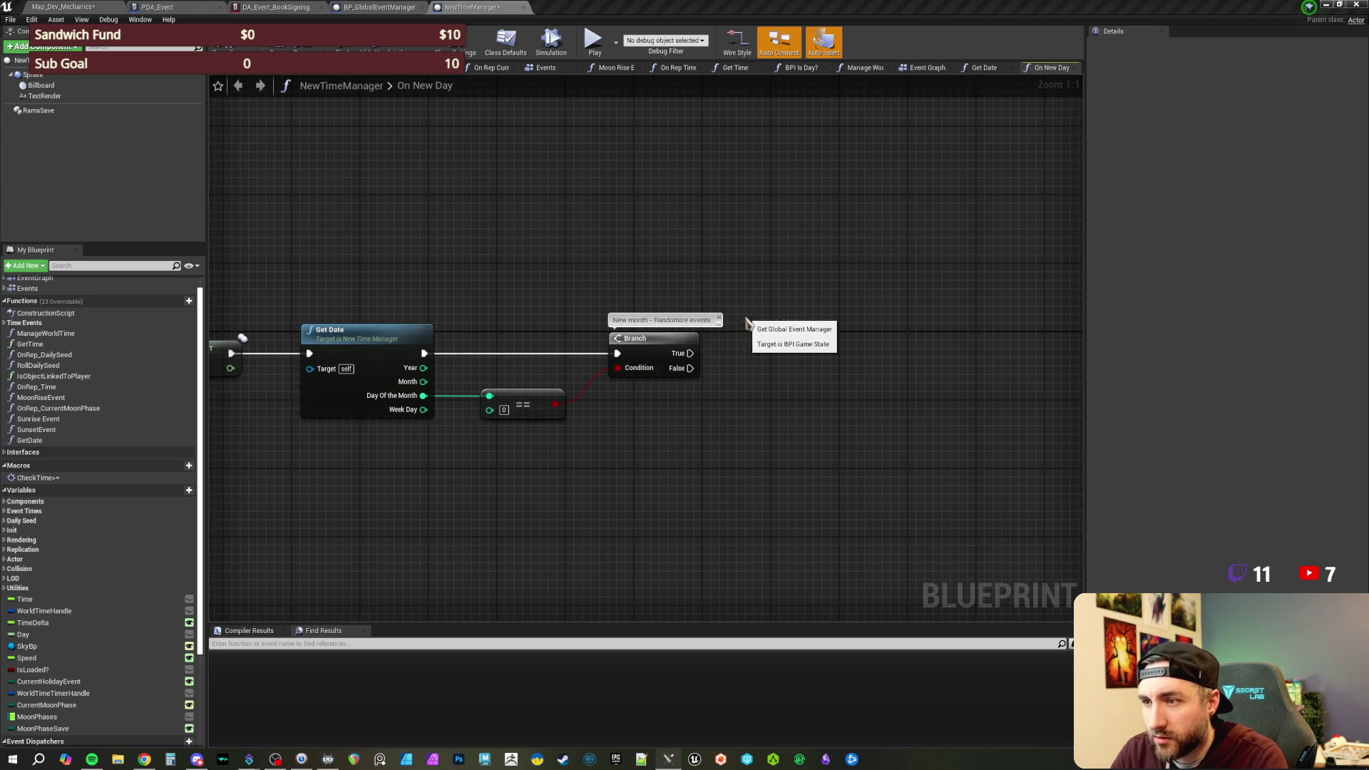
drag(714, 285, 825, 370)
right_click(779, 288)
text(get game state)
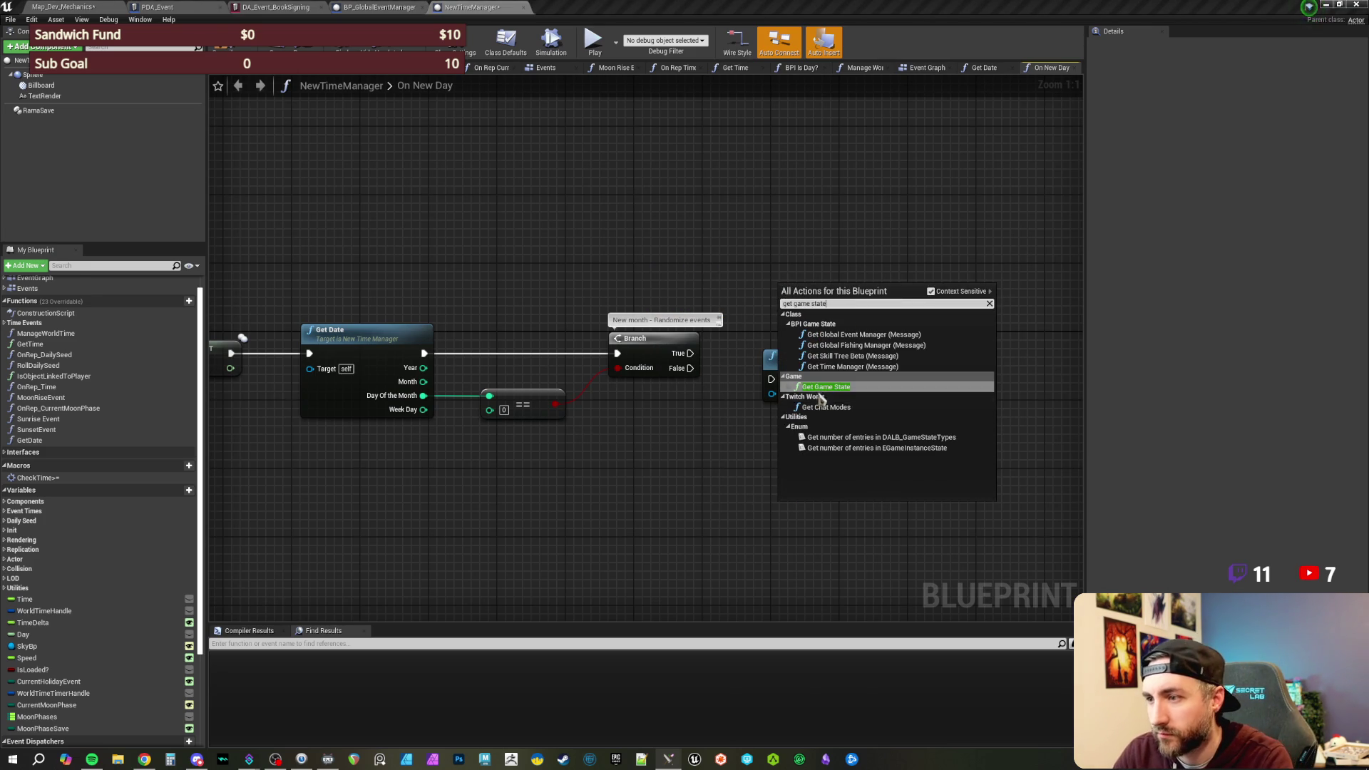
click(816, 392)
mouse_move(823, 304)
mouse_down()
mouse_move(697, 423)
mouse_move(772, 394)
mouse_up()
drag(690, 353, 772, 380)
- Call Roll New Calendar Month on the Global Event Manager output
click(815, 376)
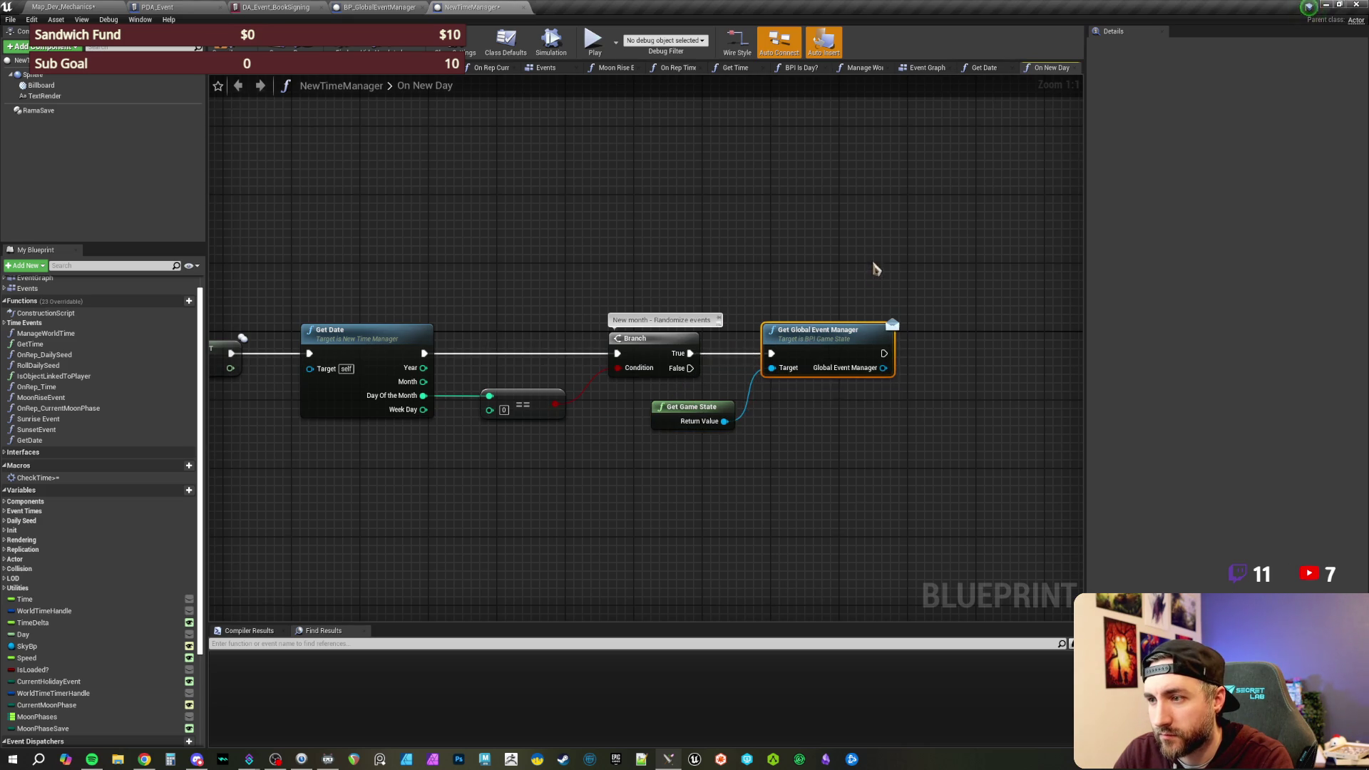
drag(679, 364, 724, 385)
text(random)
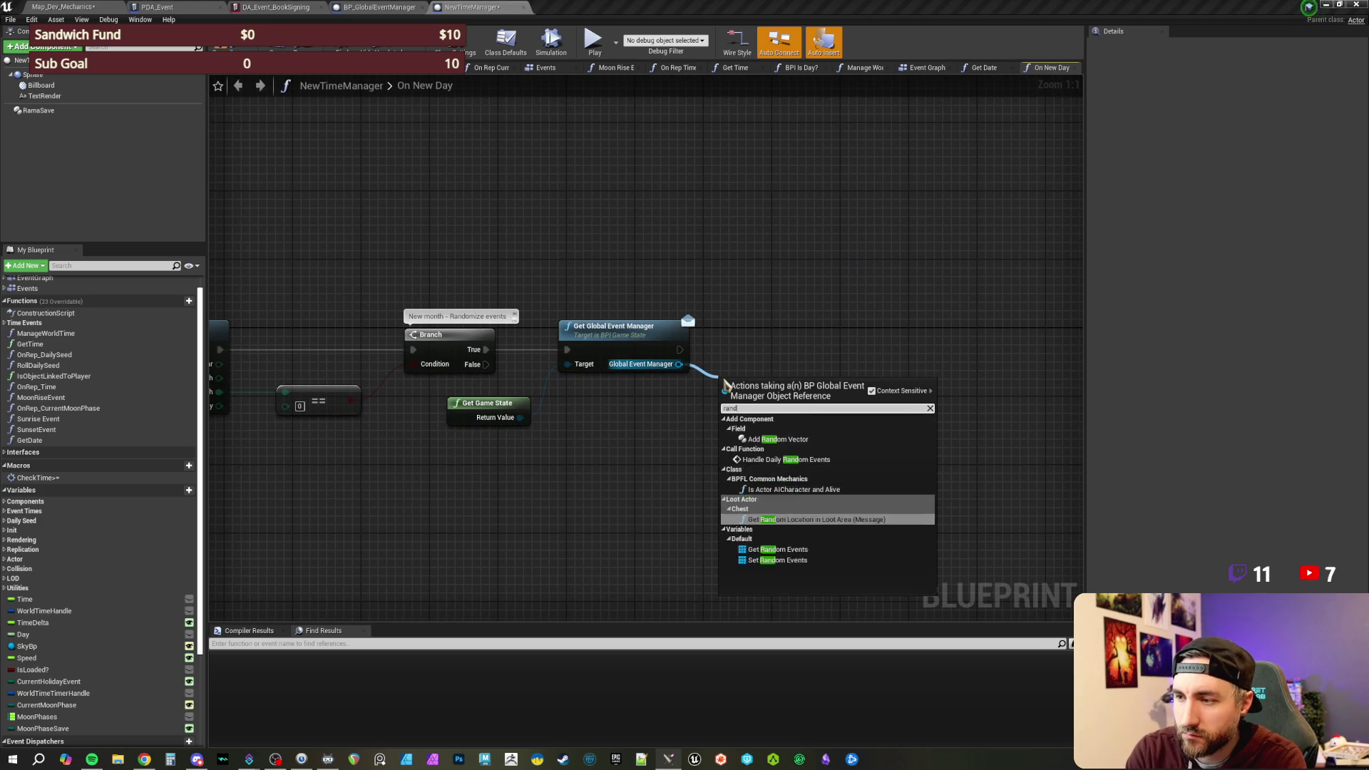
key(BackSpace)
key(BackSpace)
key(BackSpace)
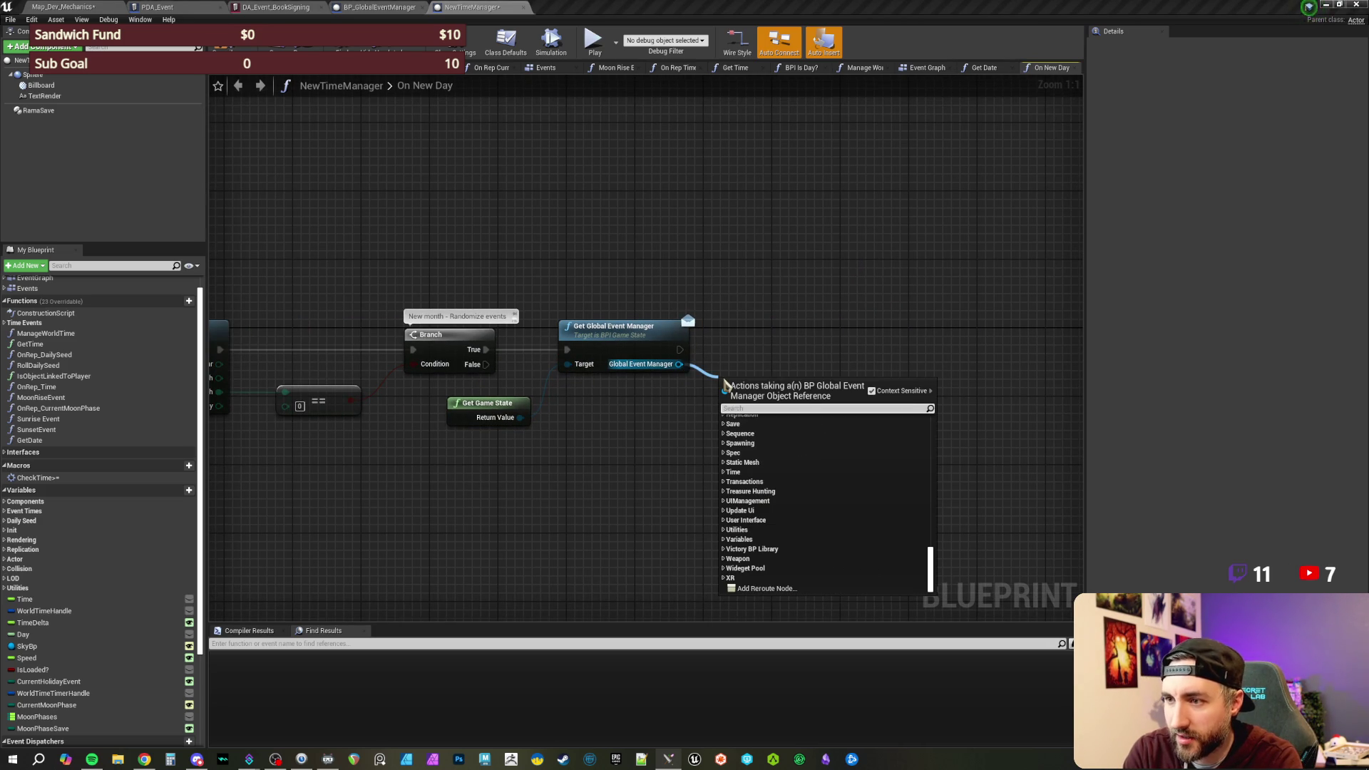
text(calendar)
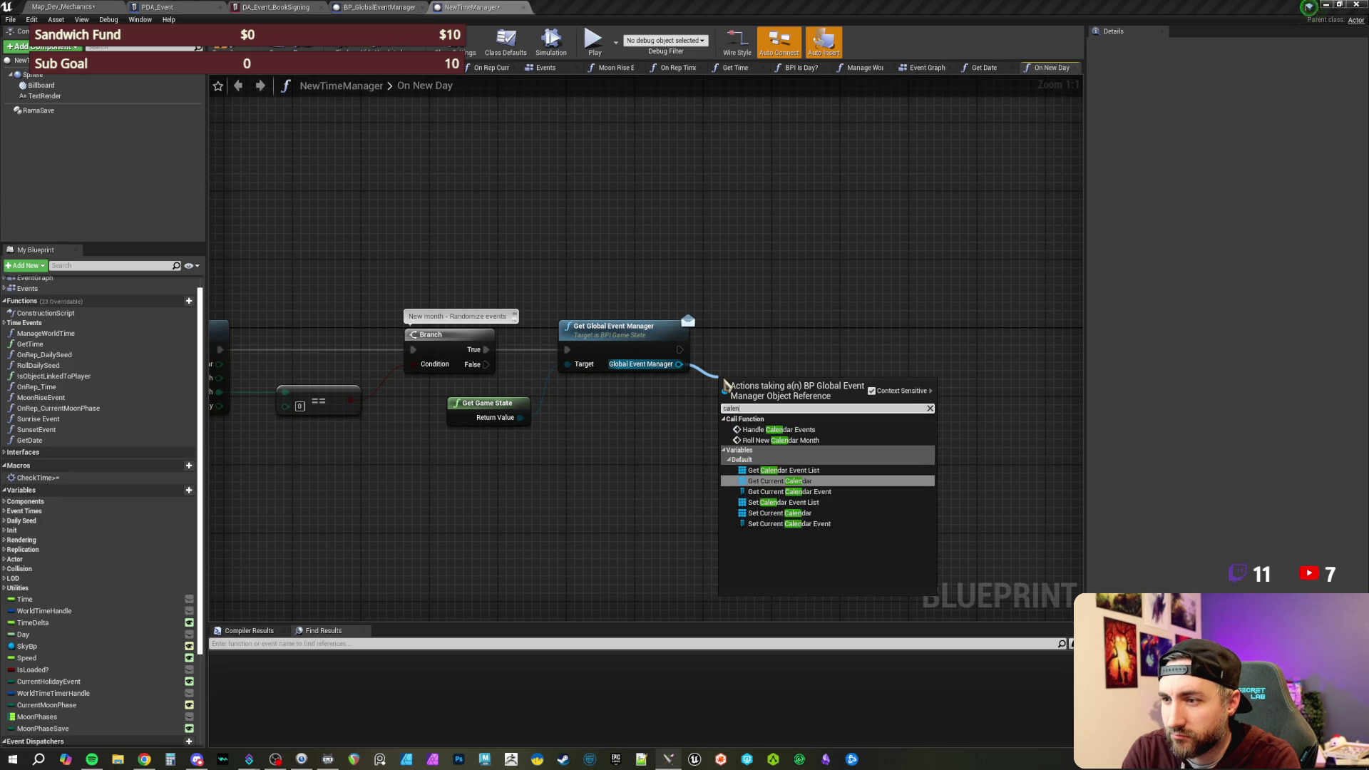
click(797, 441)
drag(788, 399, 788, 355)
click(657, 308)
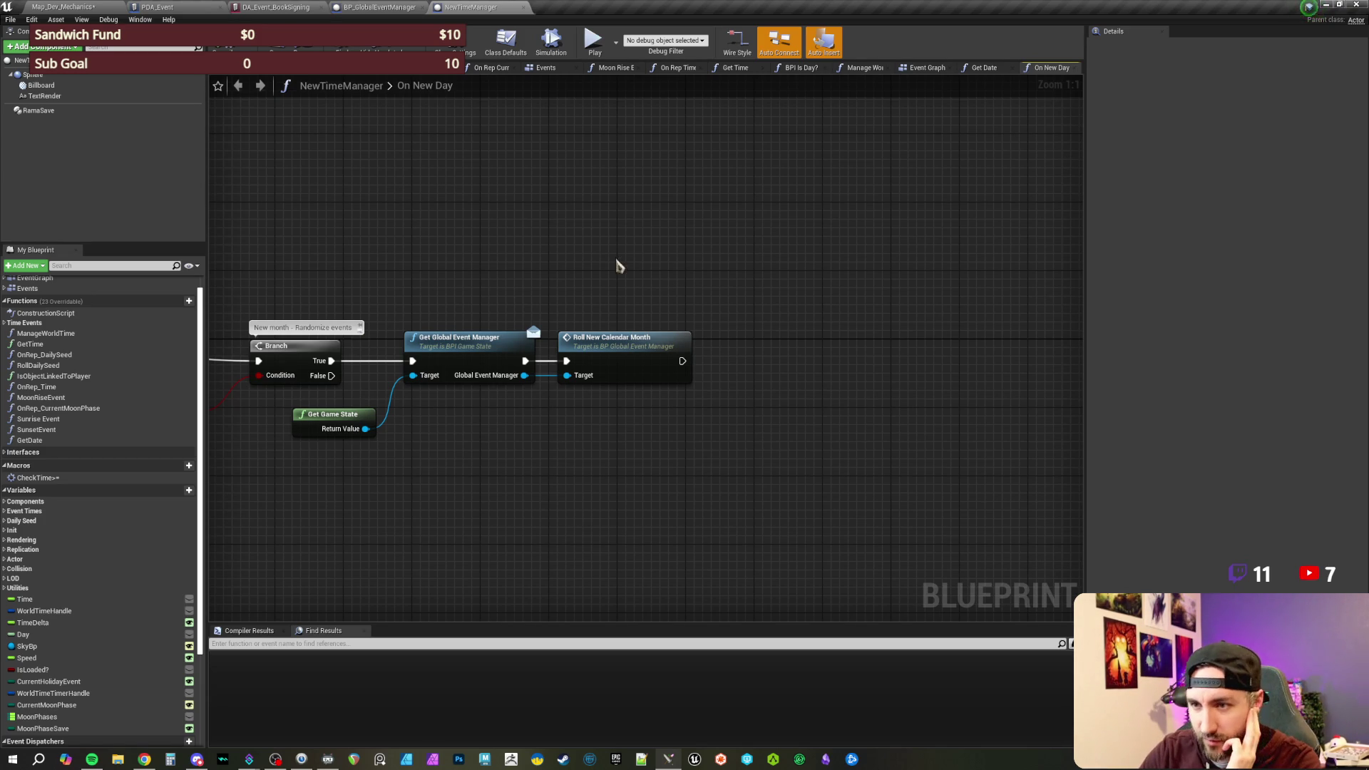
mouse_move(462, 280)
mouse_down()
mouse_move(666, 275)
mouse_move(740, 245)
mouse_up()
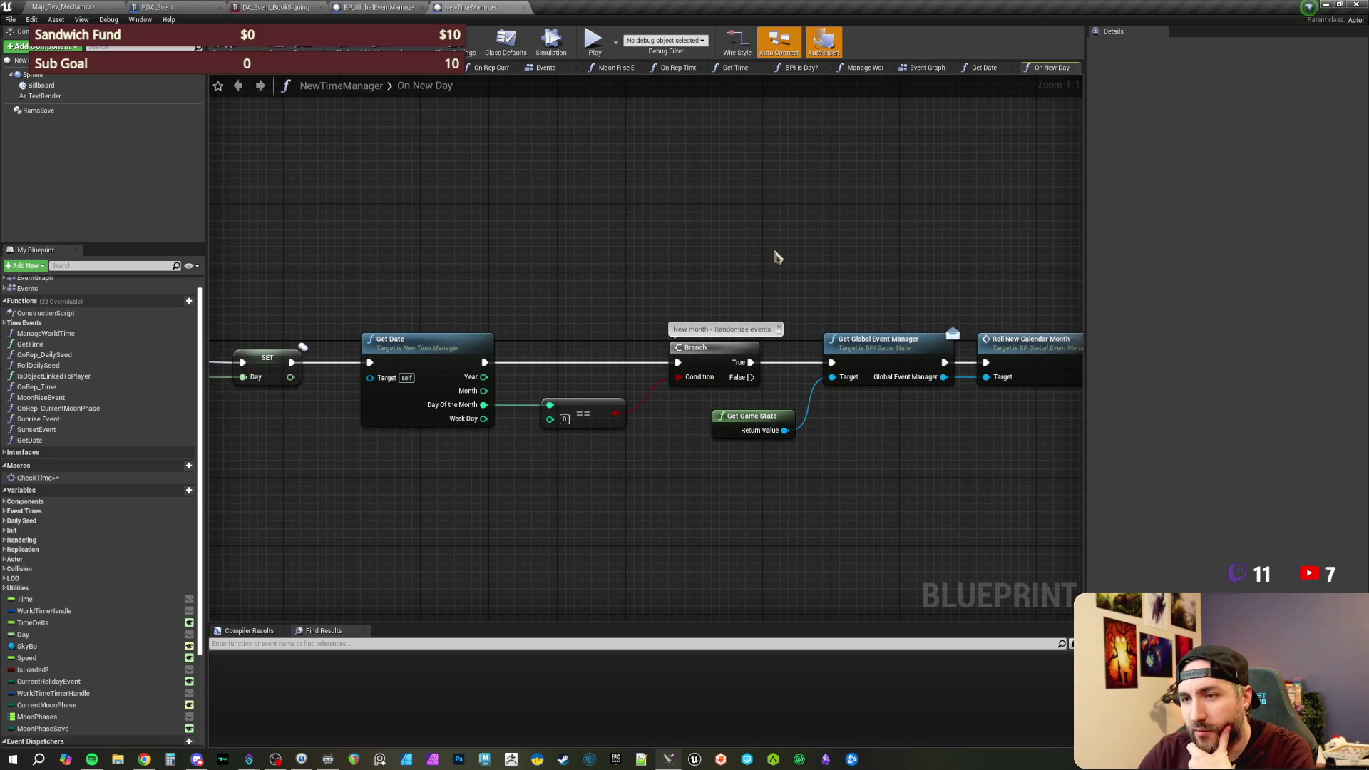
drag(799, 262, 722, 250)
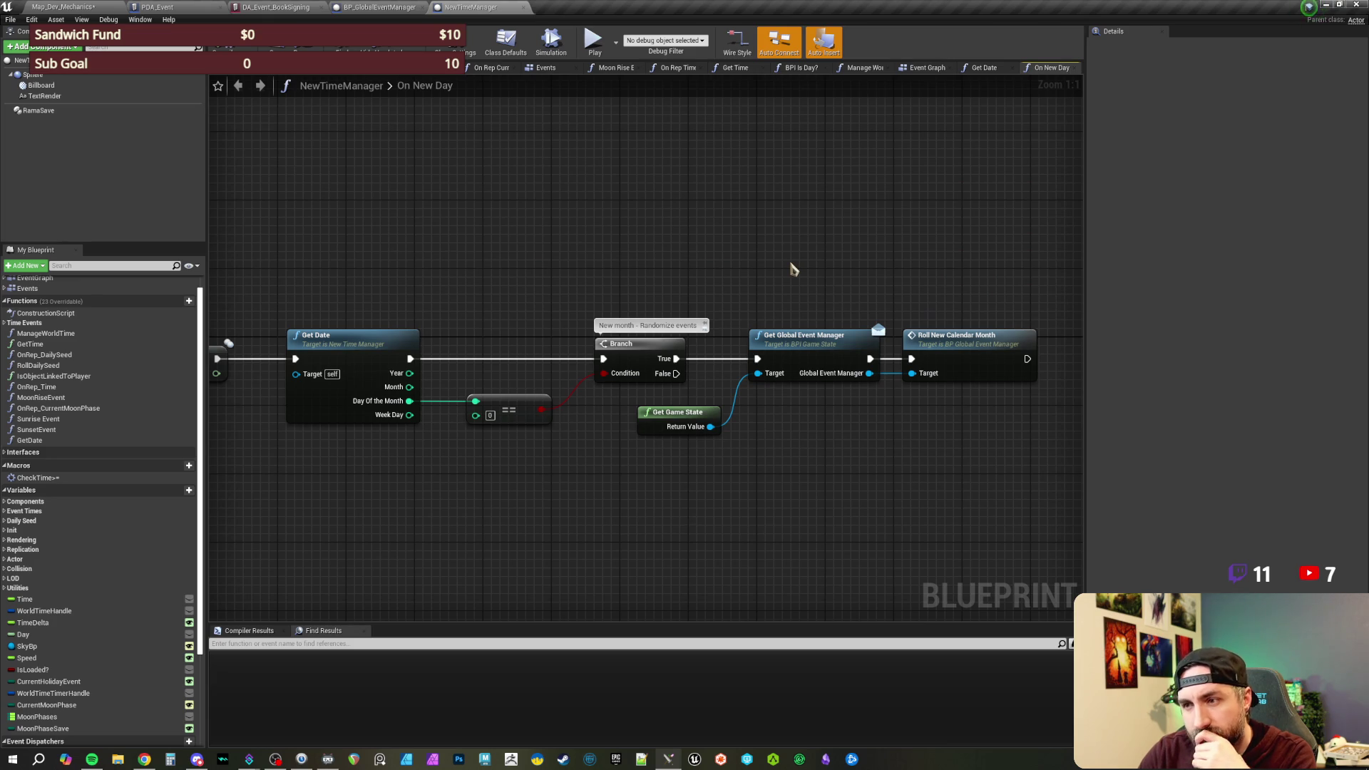
drag(866, 273, 815, 271)
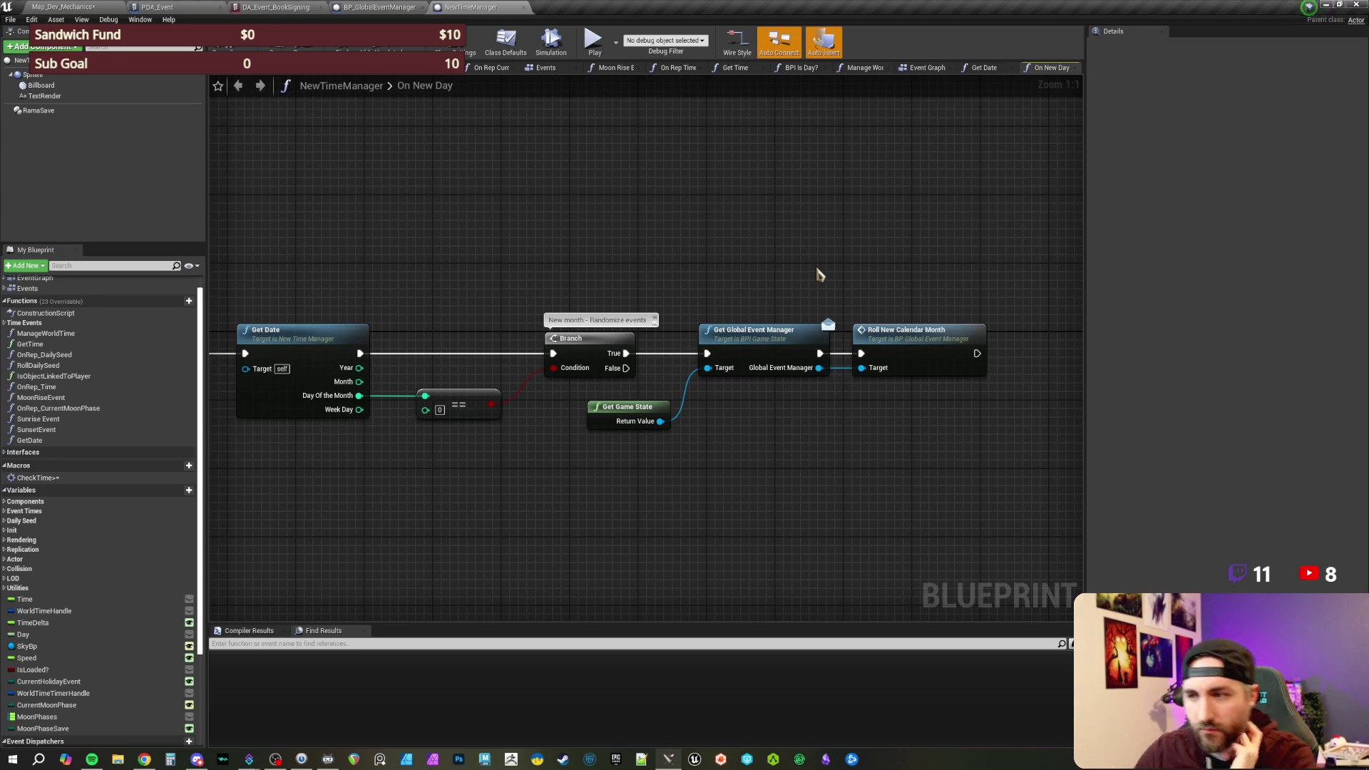
mouse_move(824, 265)
mouse_down()
mouse_move(590, 255)
mouse_move(627, 257)
mouse_move(666, 297)
mouse_move(761, 309)
mouse_move(829, 291)
mouse_move(804, 287)
mouse_up()
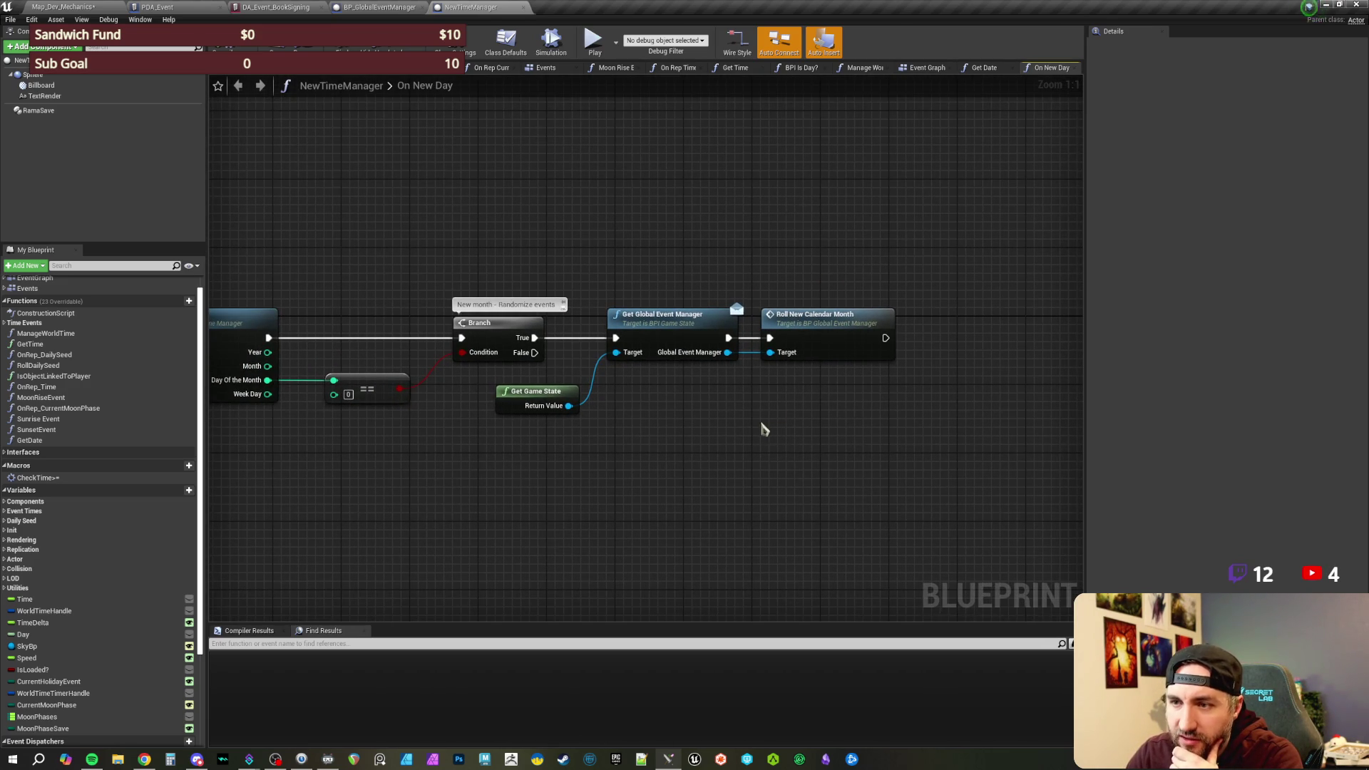
key(Home)
scroll(1048, 480, down, 2)
scroll(840, 473, up, 3)
mouse_move(708, 492)
mouse_down()
mouse_move(648, 459)
mouse_move(642, 480)
mouse_up()
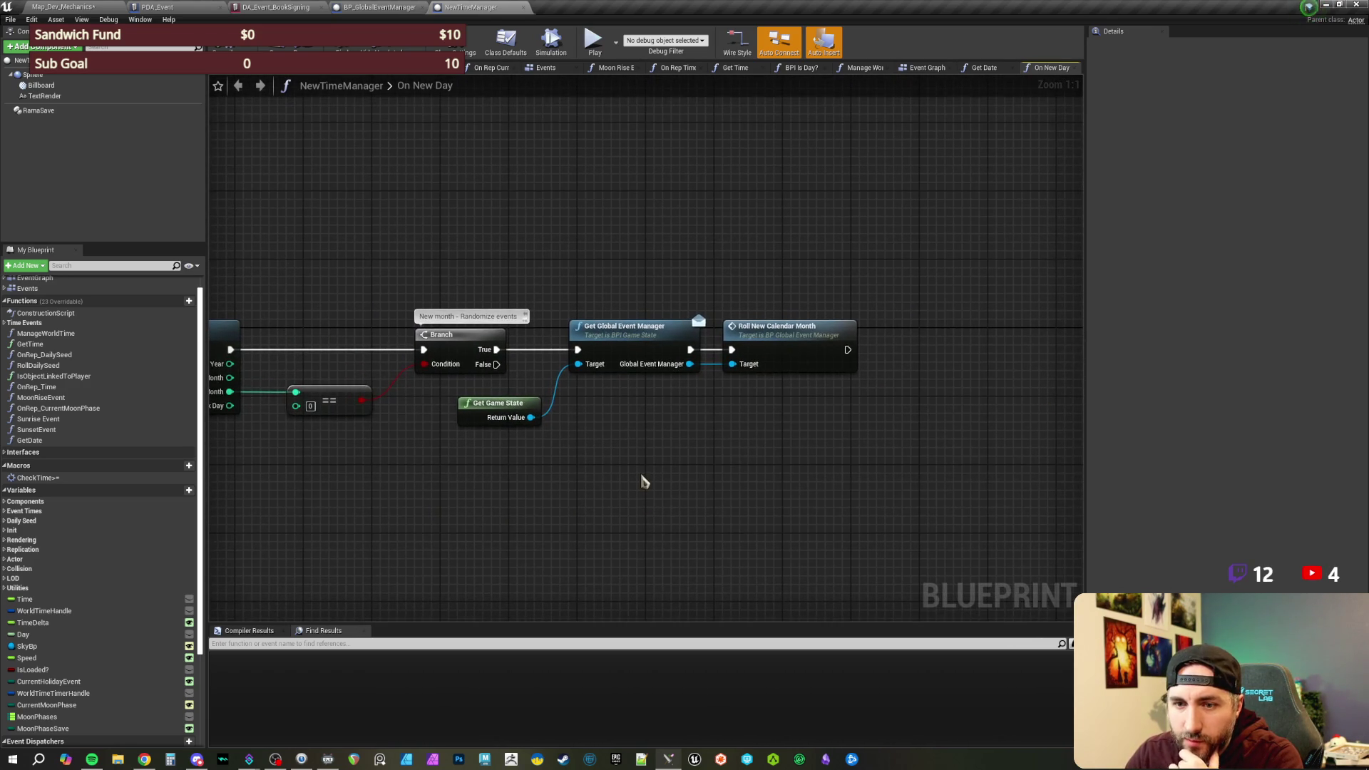
scroll(85, 311, up, 1)
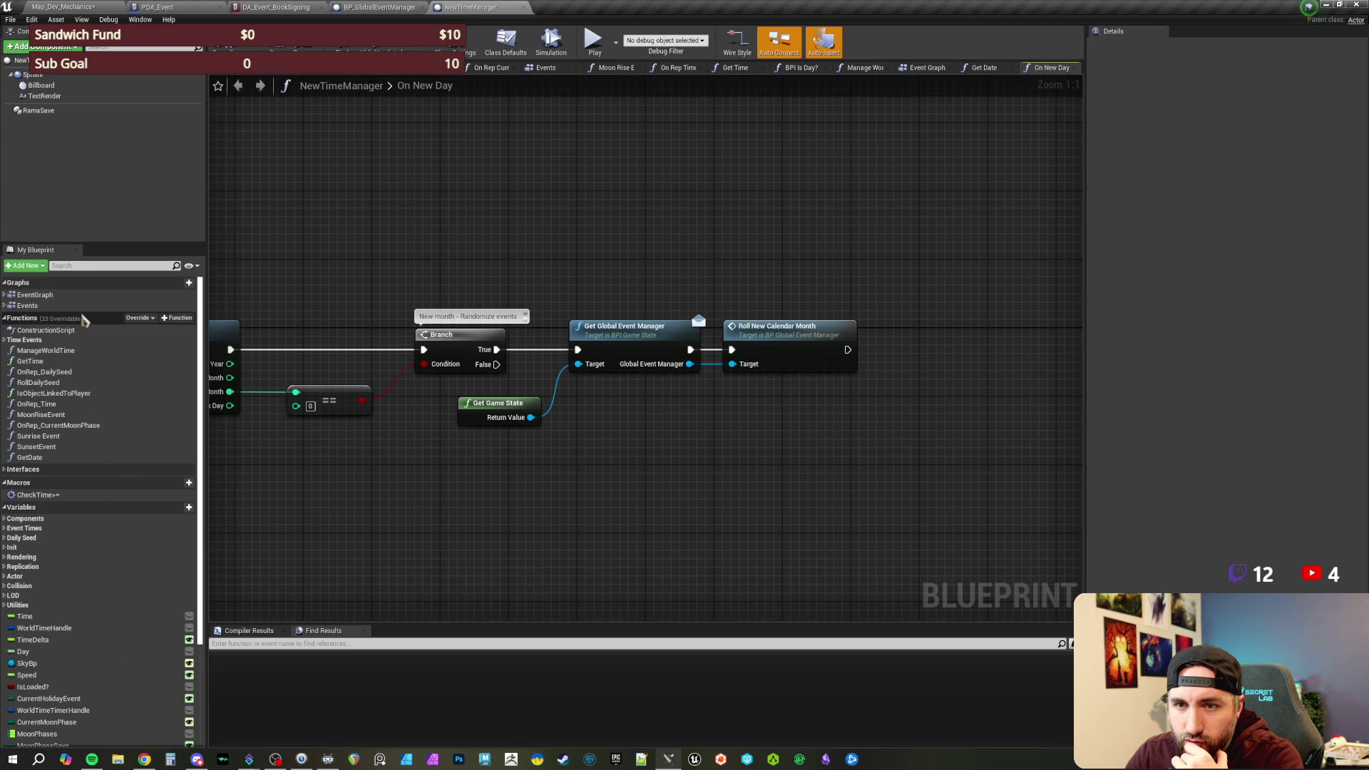
- Open NewTimeManager's EventGraph and search for a 'new timeline' node, which finds nothing
click(42, 296)
double_click(41, 296)
scroll(731, 354, up, 3)
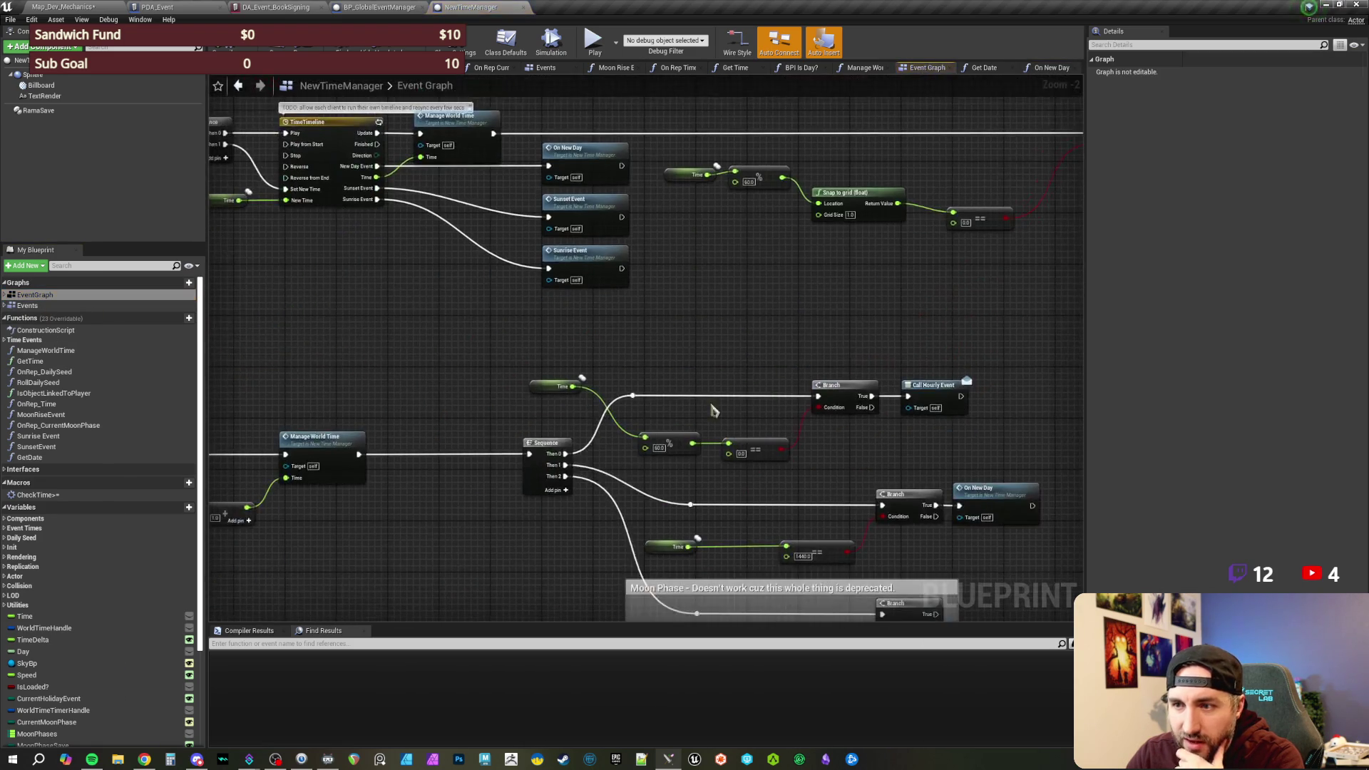
scroll(437, 459, up, 1)
right_click(439, 465)
text(new timeline)
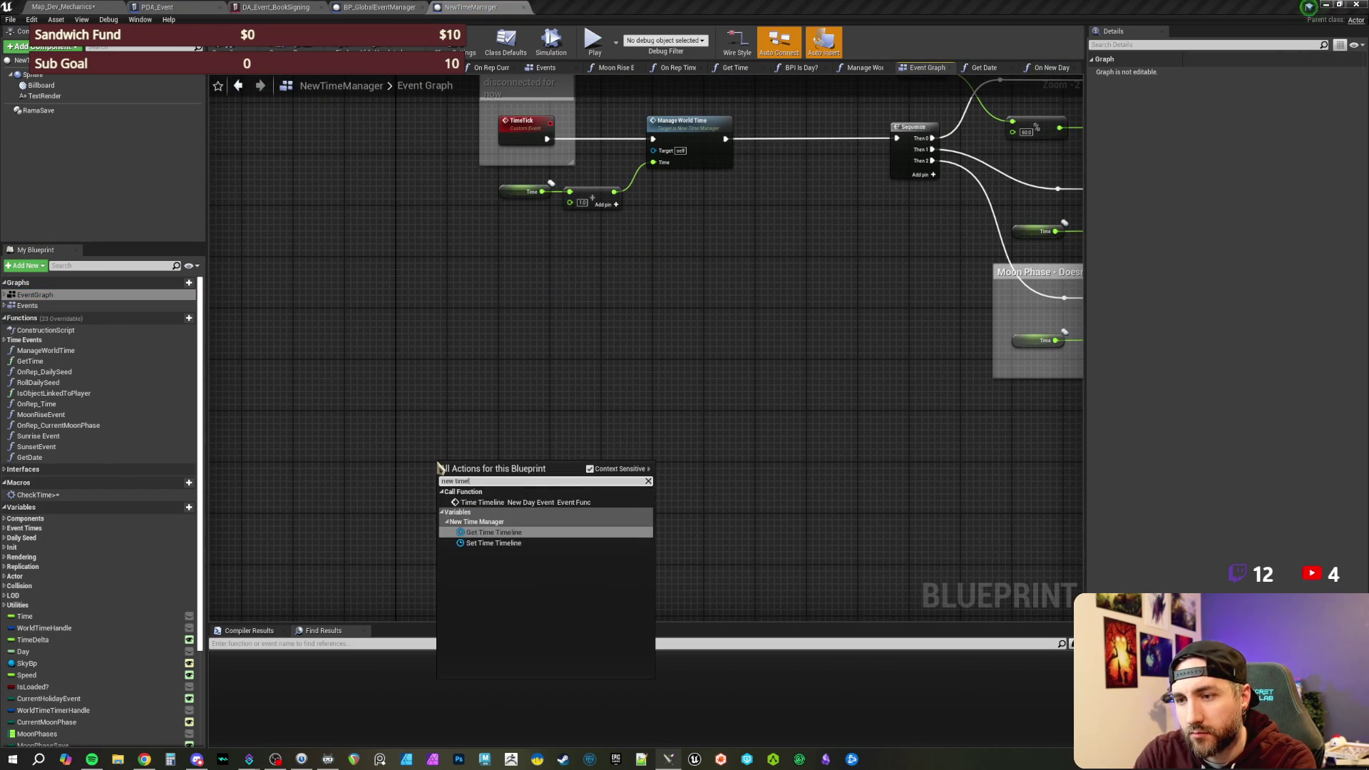
key(Escape)
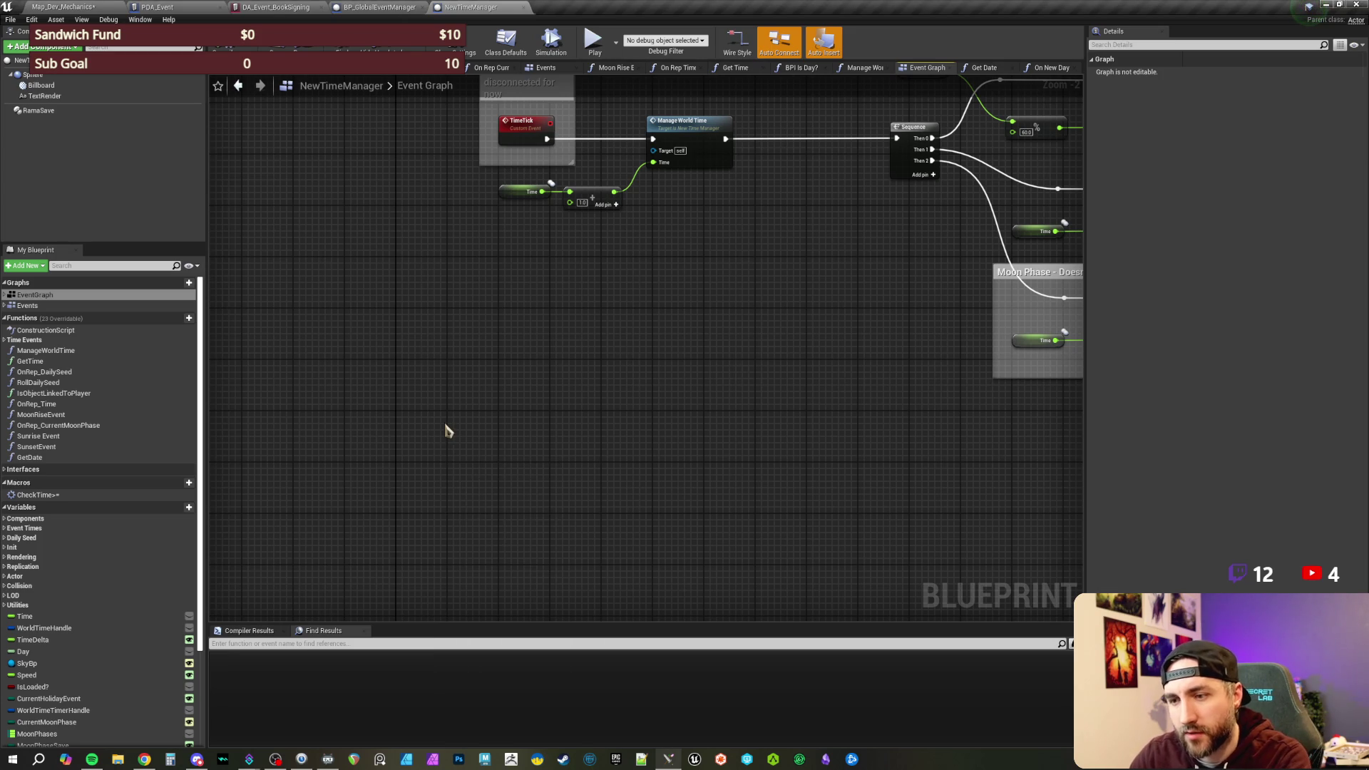
- Add a timeline named SeasonChange to the graph, then return to the level editor
right_click(445, 427)
text(add timeline)
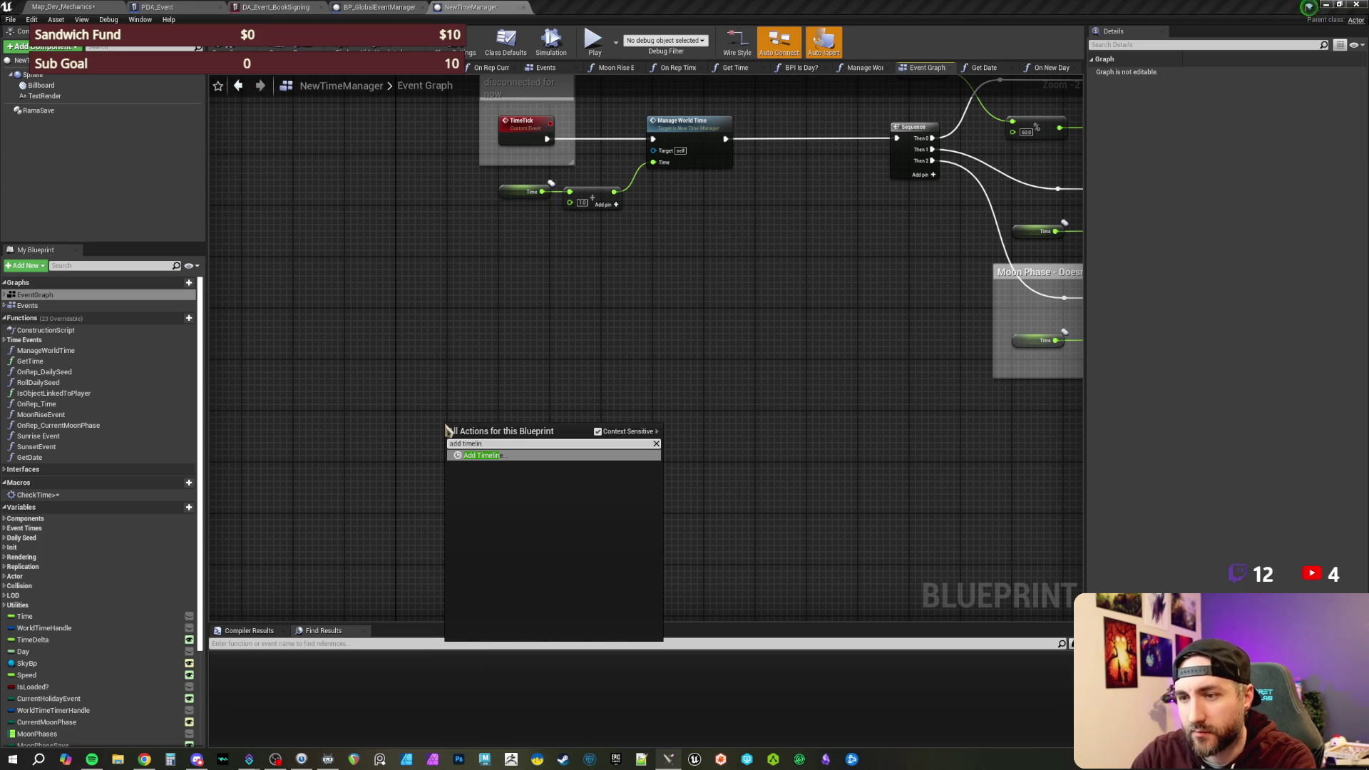
key(Return)
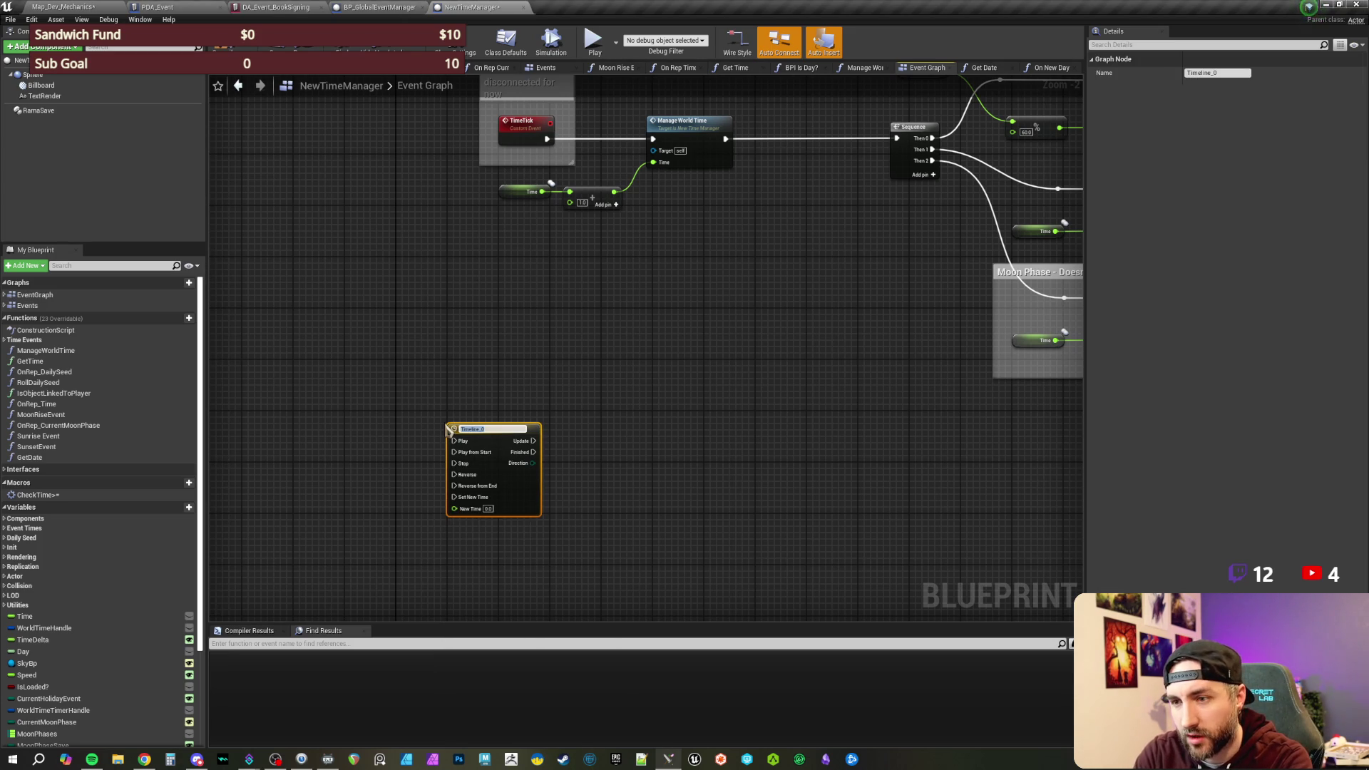
text(SeasonChange)
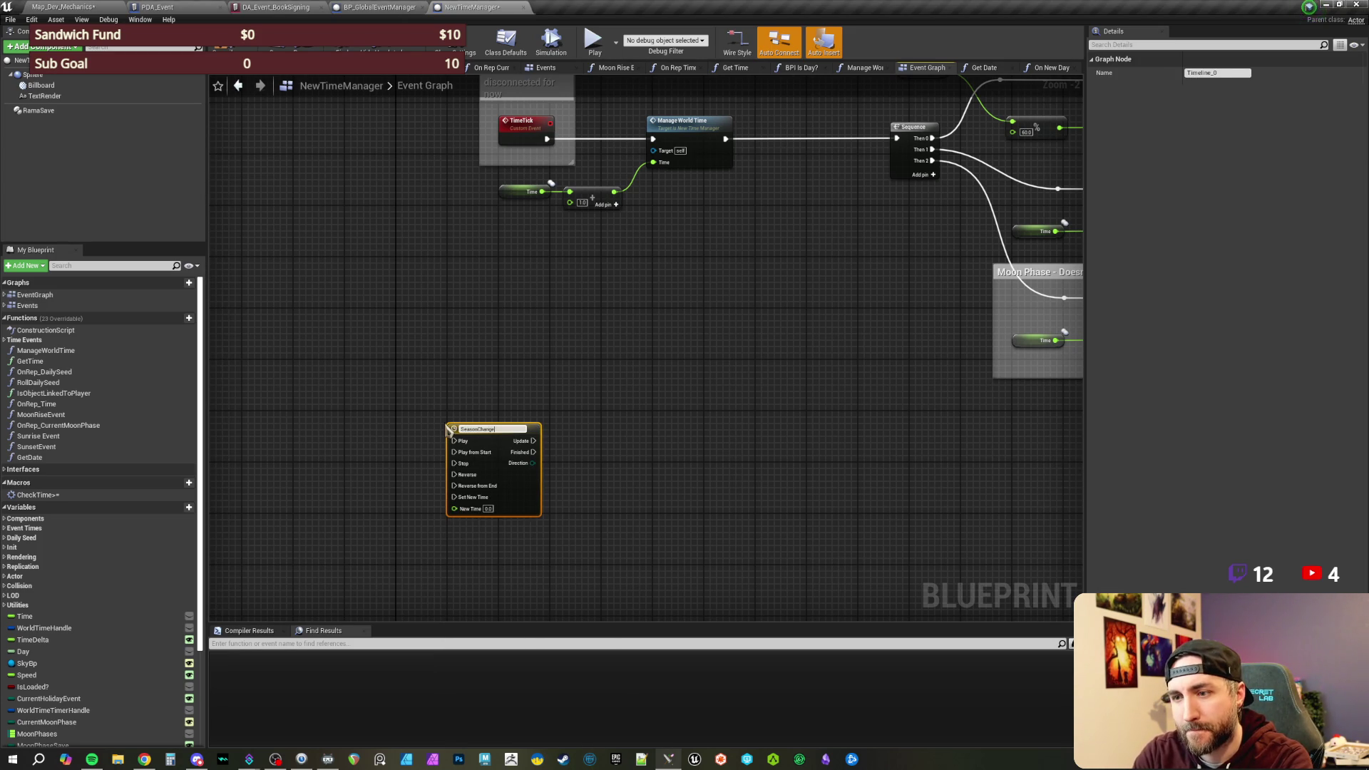
key(Return)
scroll(528, 371, up, 2)
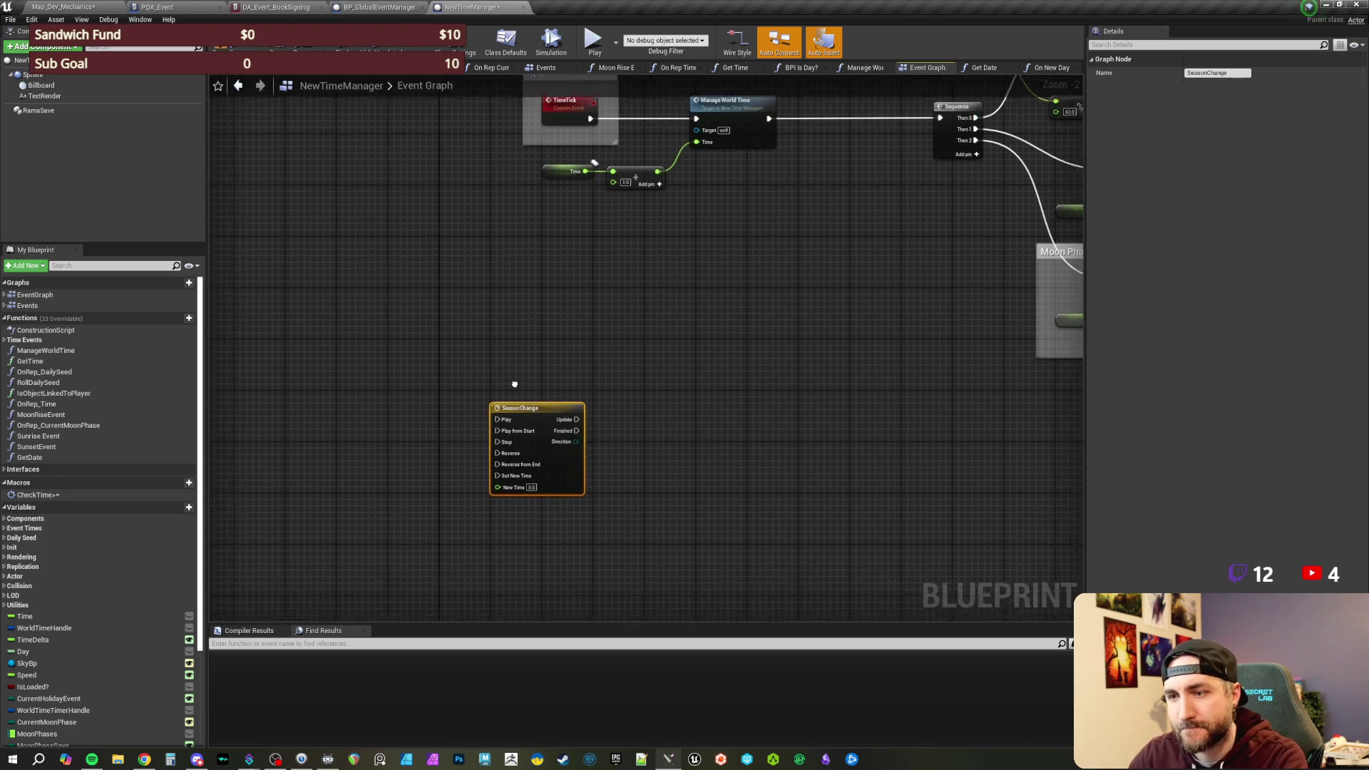
mouse_move(569, 306)
mouse_down()
mouse_move(544, 349)
mouse_move(512, 367)
mouse_up()
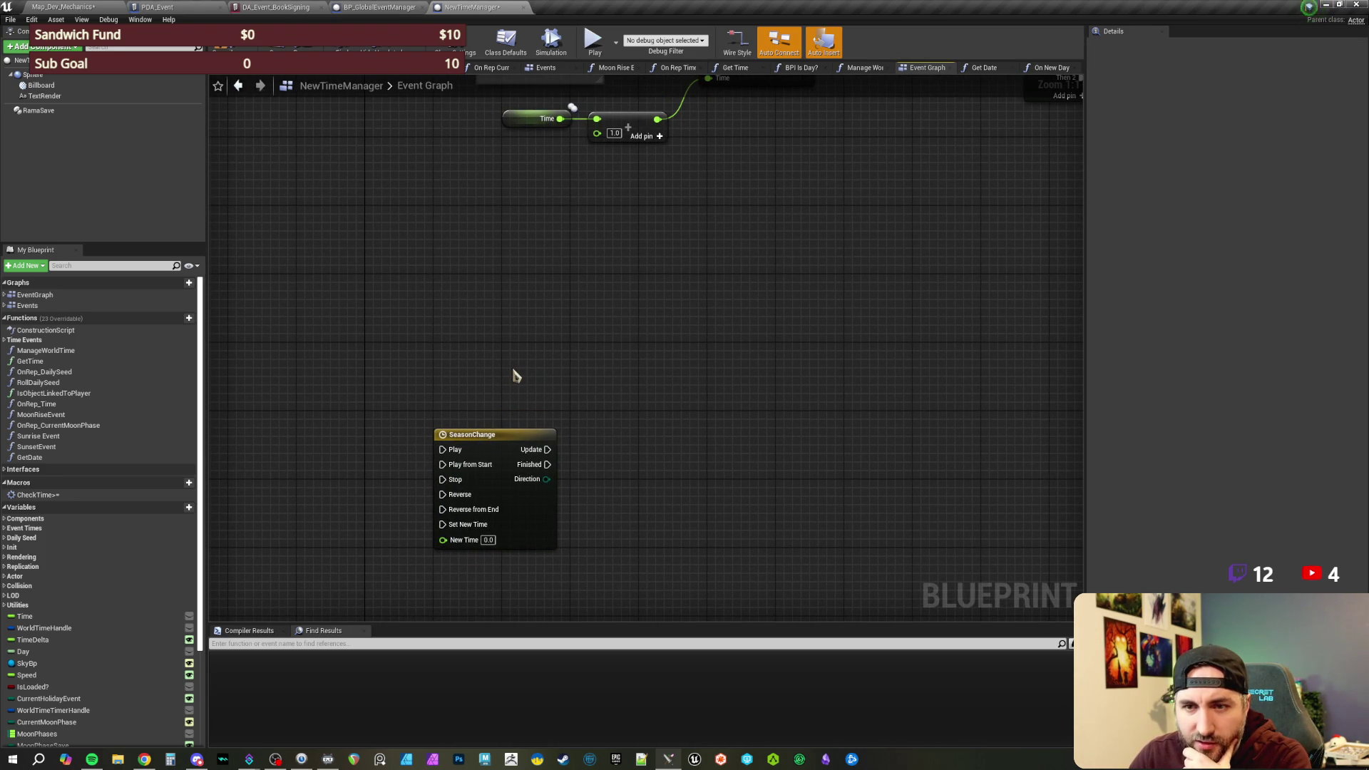
drag(101, 10, 175, 8)
text(season change)
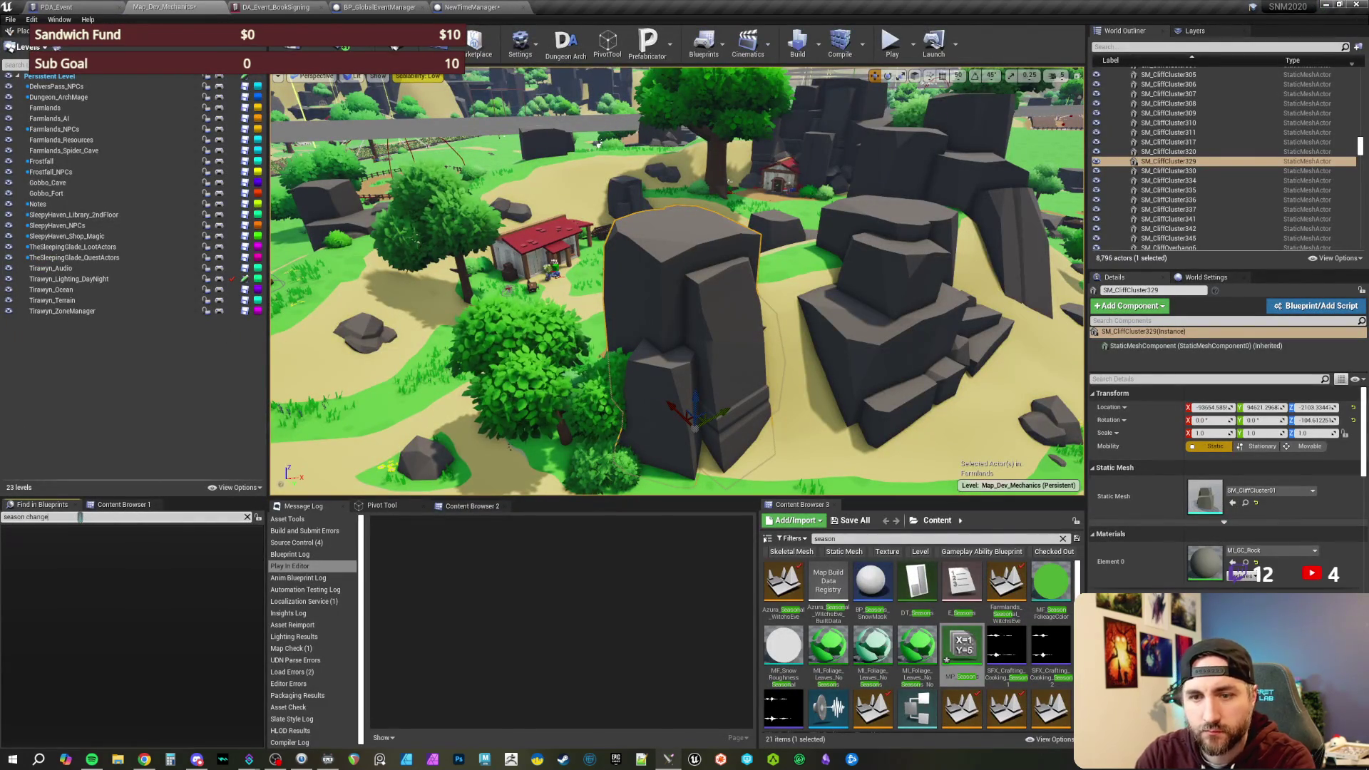
- Search Find in Blueprints for 'season change' and open the Change Season result
key(Return)
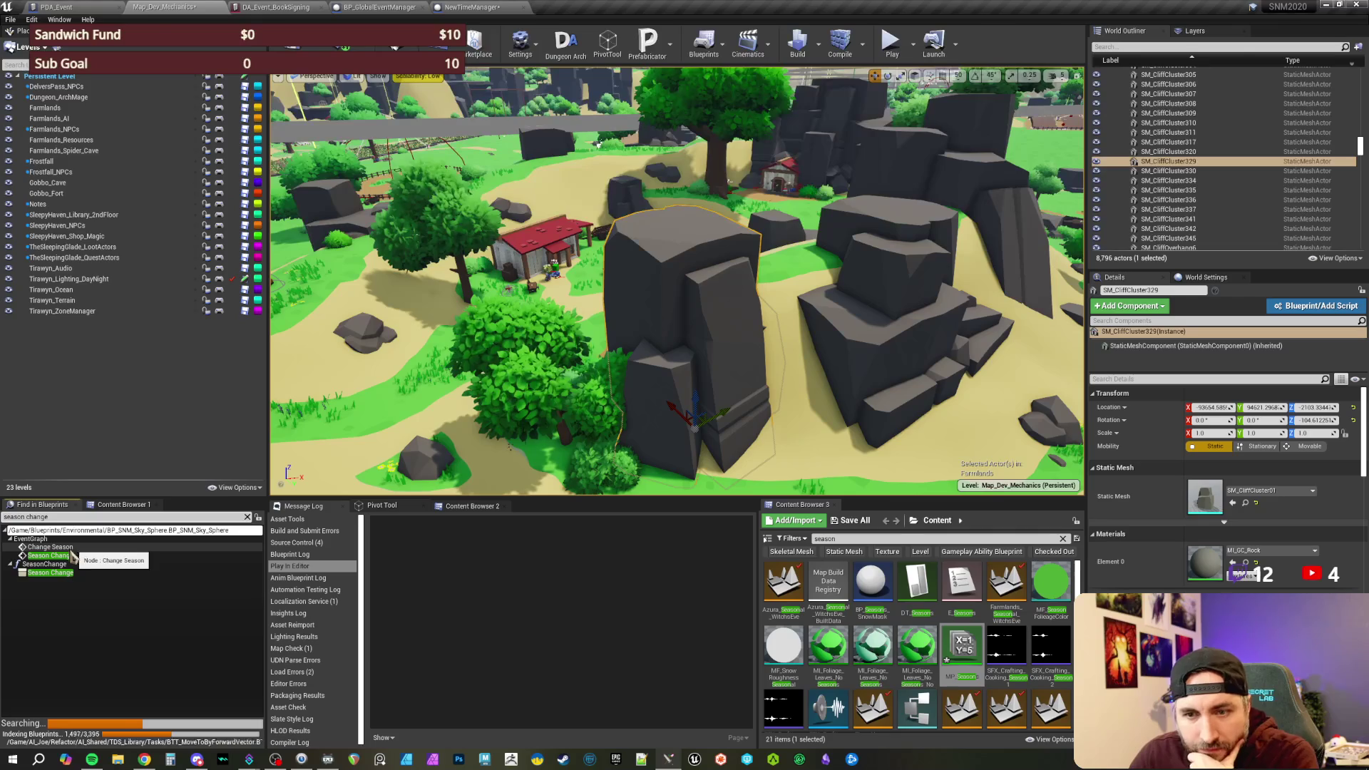
double_click(70, 550)
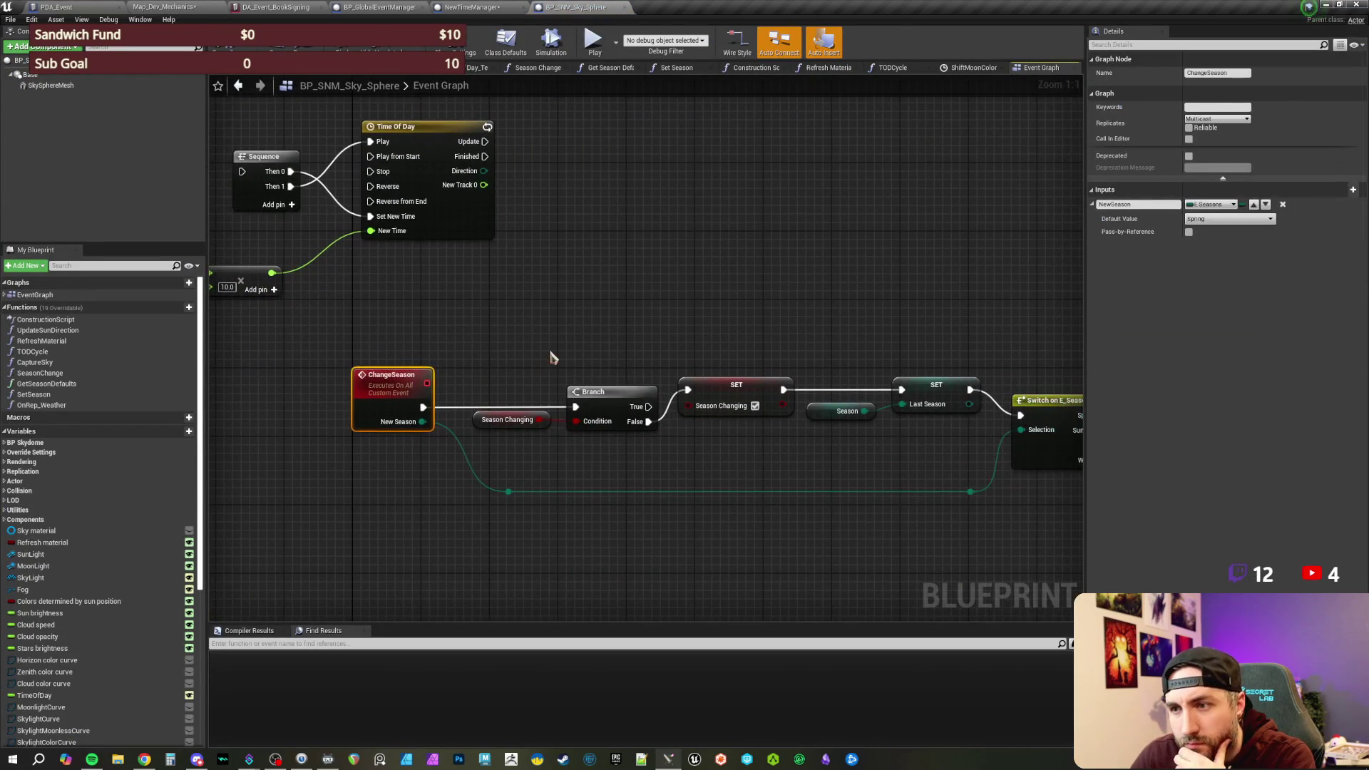
click(575, 347)
- Locate Timeline_0 in the graph and open its curve editor
mouse_move(828, 340)
mouse_down()
mouse_move(670, 314)
mouse_move(410, 305)
mouse_up()
drag(798, 306, 520, 290)
drag(885, 298, 753, 285)
mouse_move(658, 275)
mouse_down()
mouse_move(520, 269)
mouse_move(743, 220)
mouse_move(618, 270)
mouse_up()
click(535, 311)
double_click(610, 305)
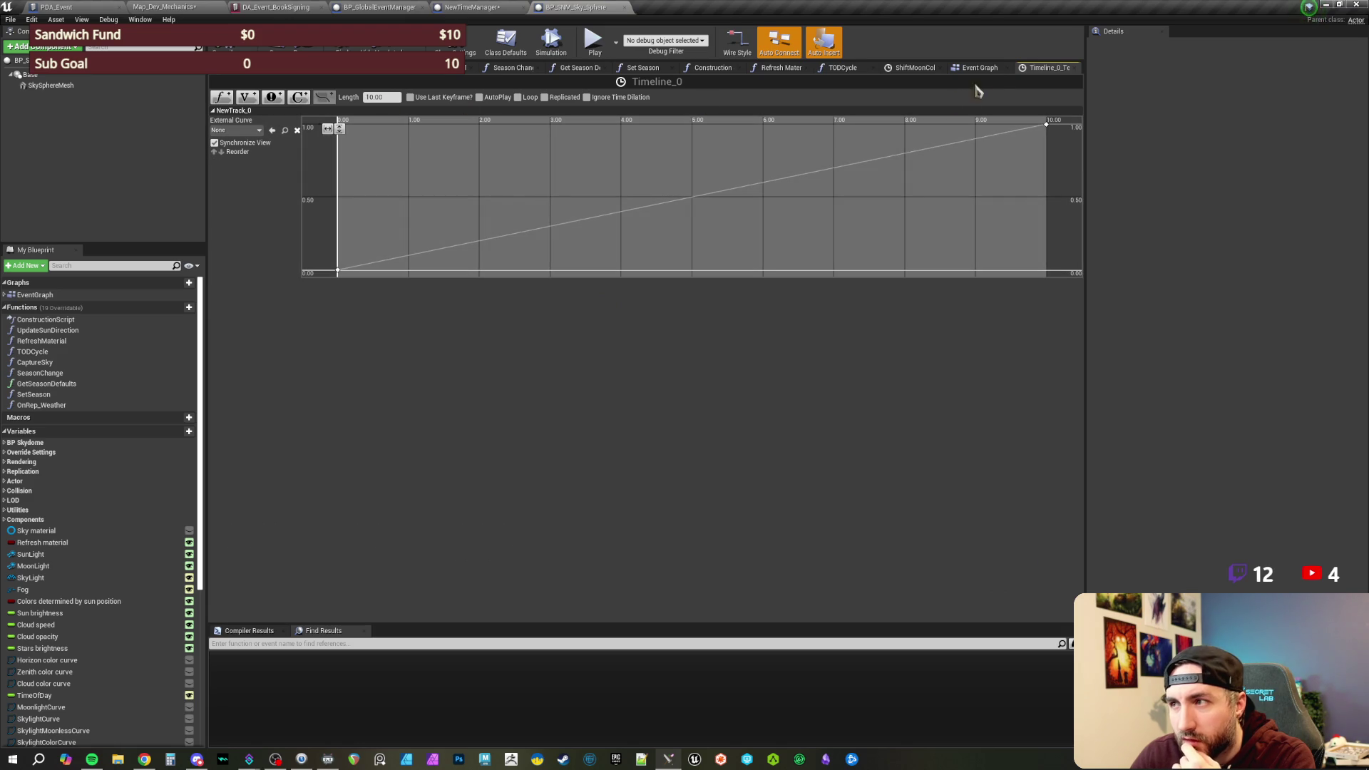
- Set Timeline_0's length to 60 seconds and move its final key from 10 to 60
click(385, 97)
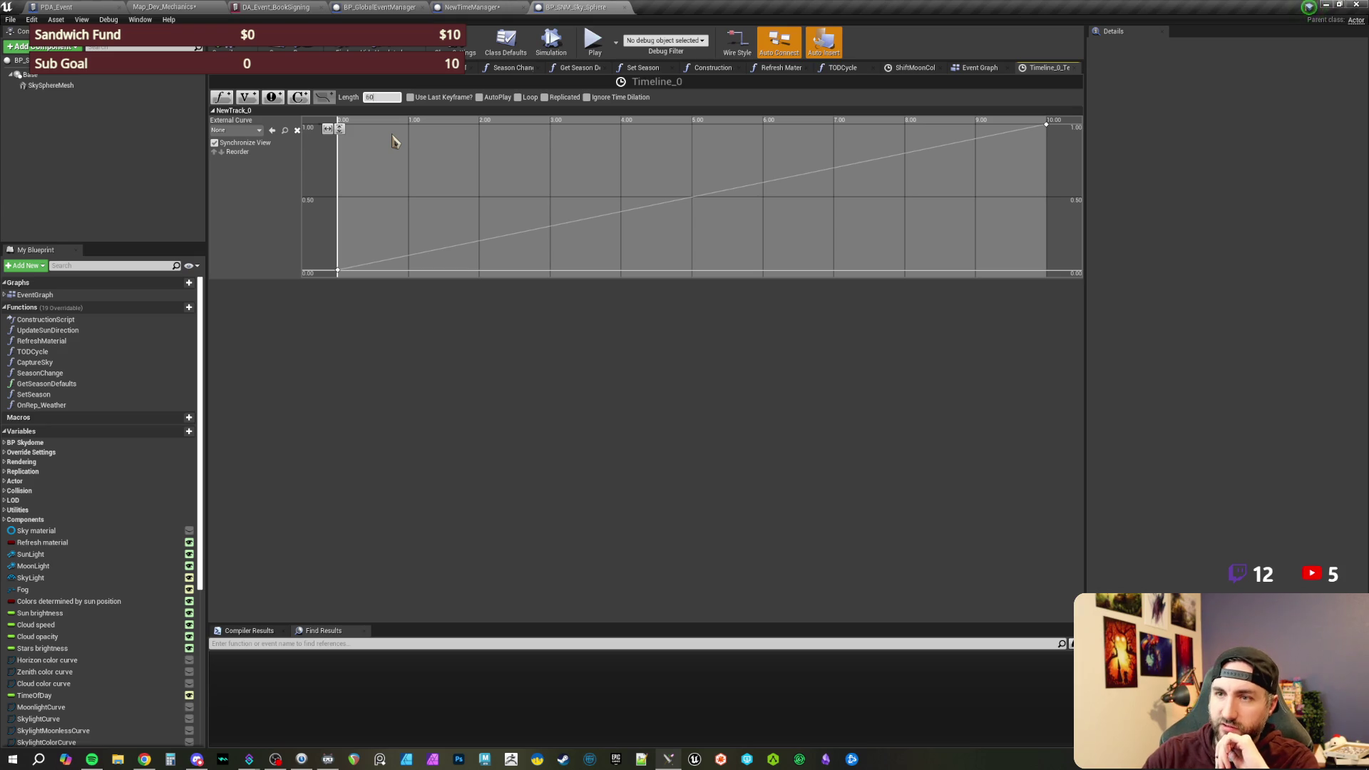
key(Return)
scroll(810, 200, down, 2)
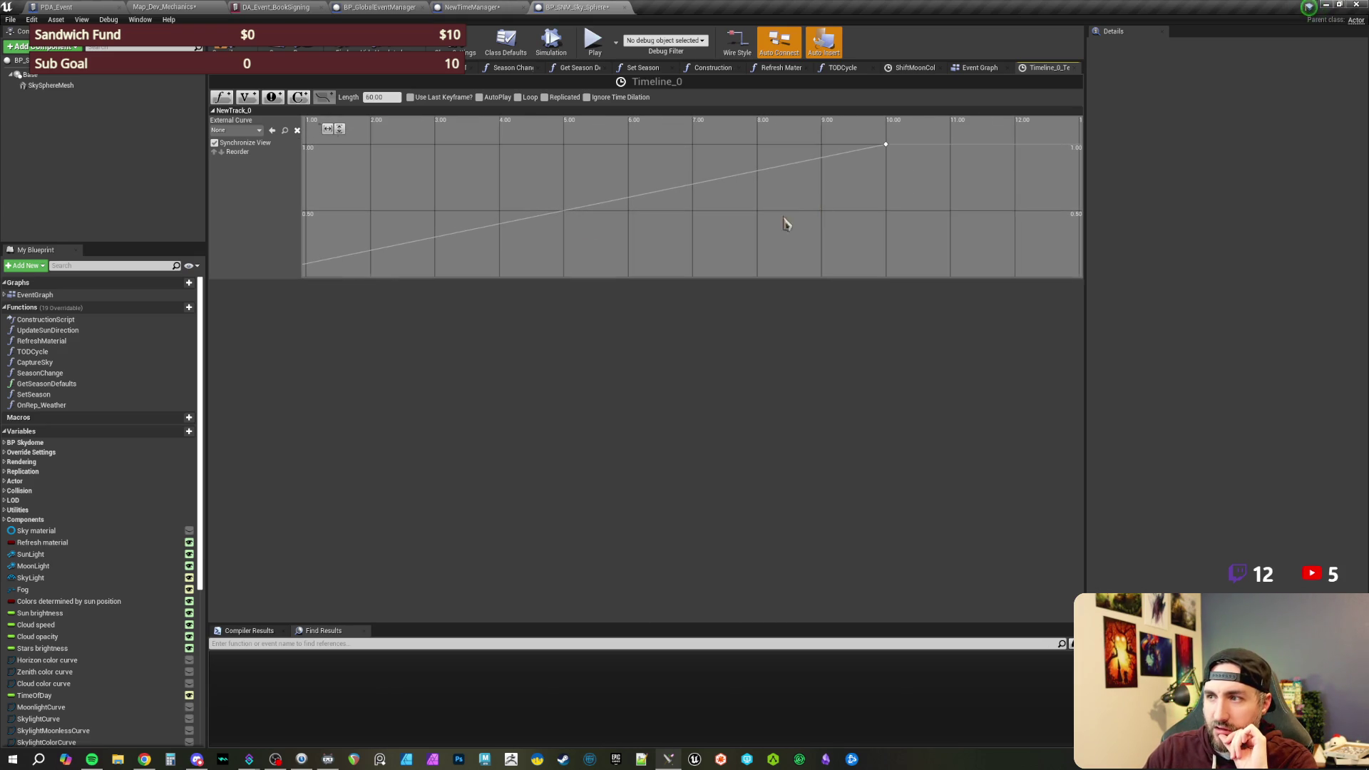
click(886, 144)
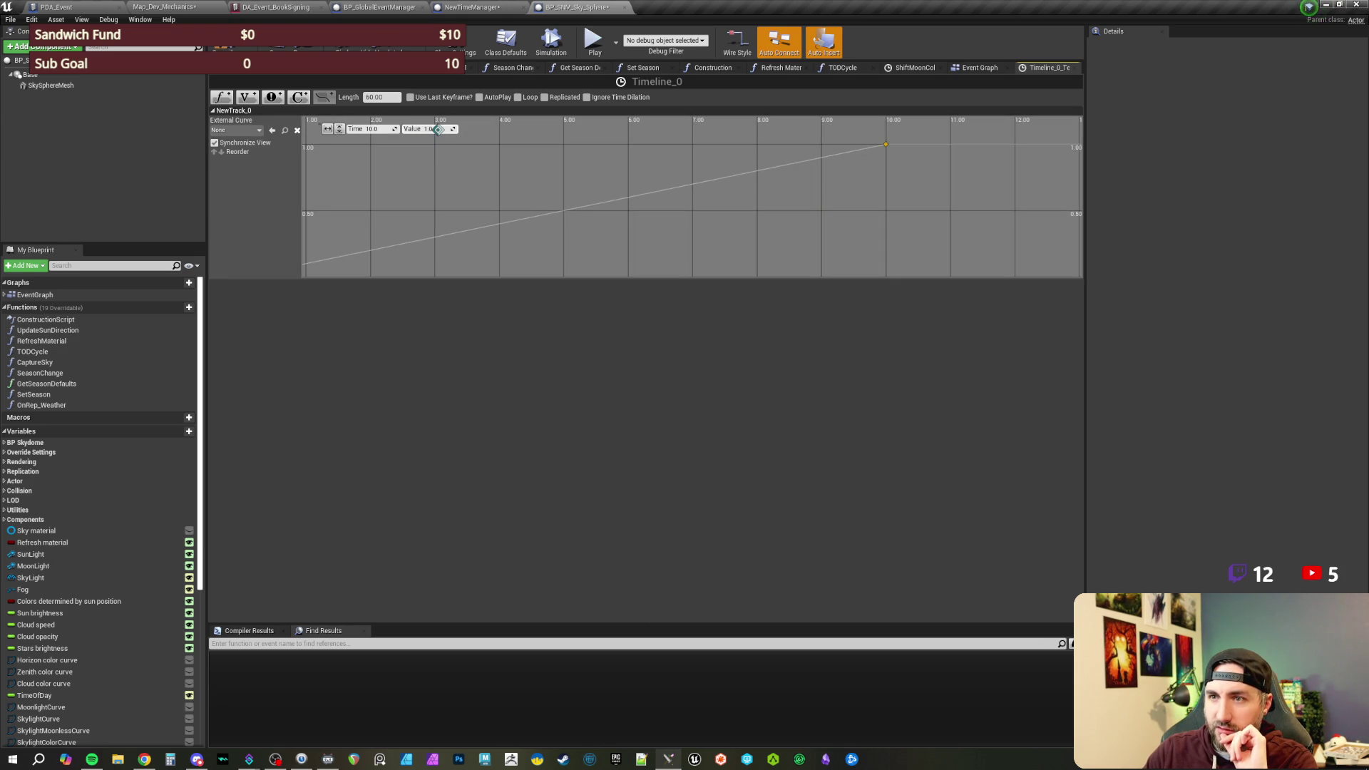
key(shift+Tab)
text(60)
key(Return)
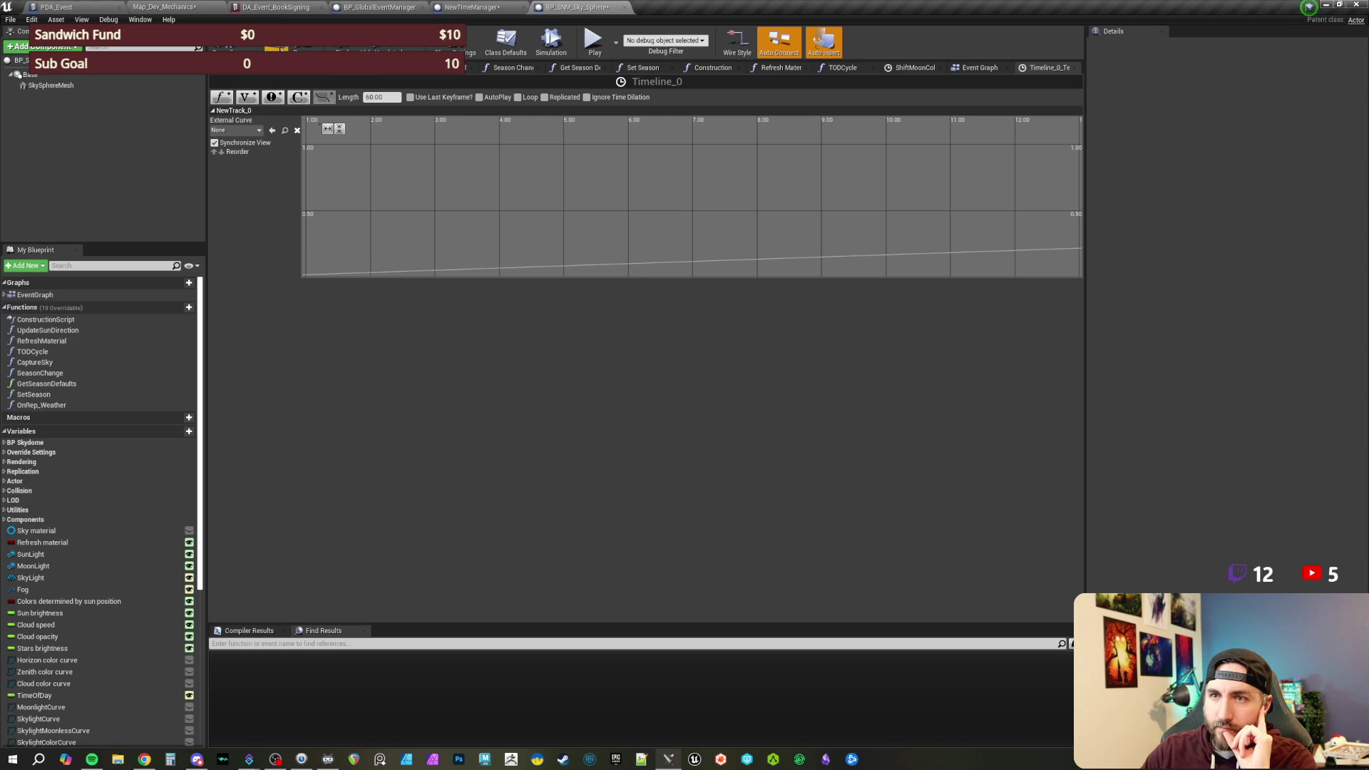
- Save the checked-out blueprint and go to the Season Change function graph
click(276, 45)
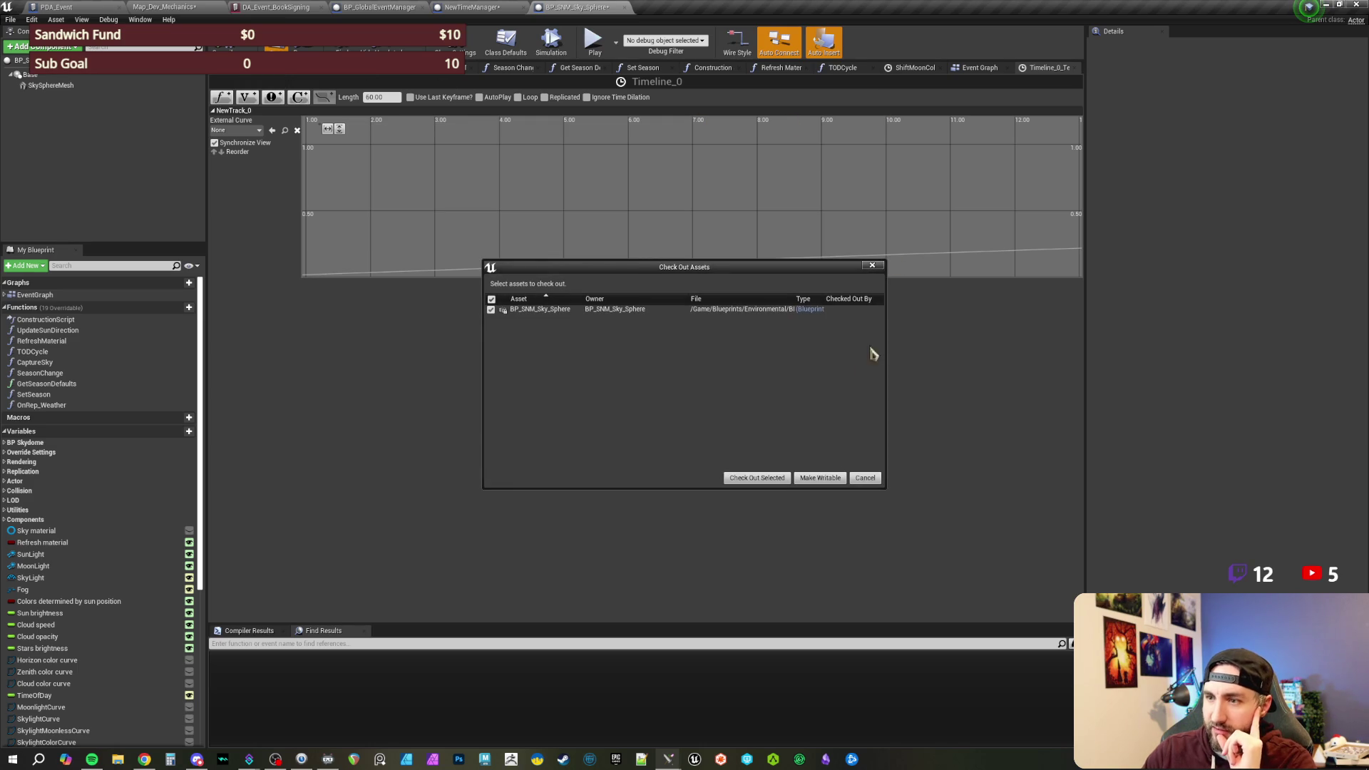
click(759, 479)
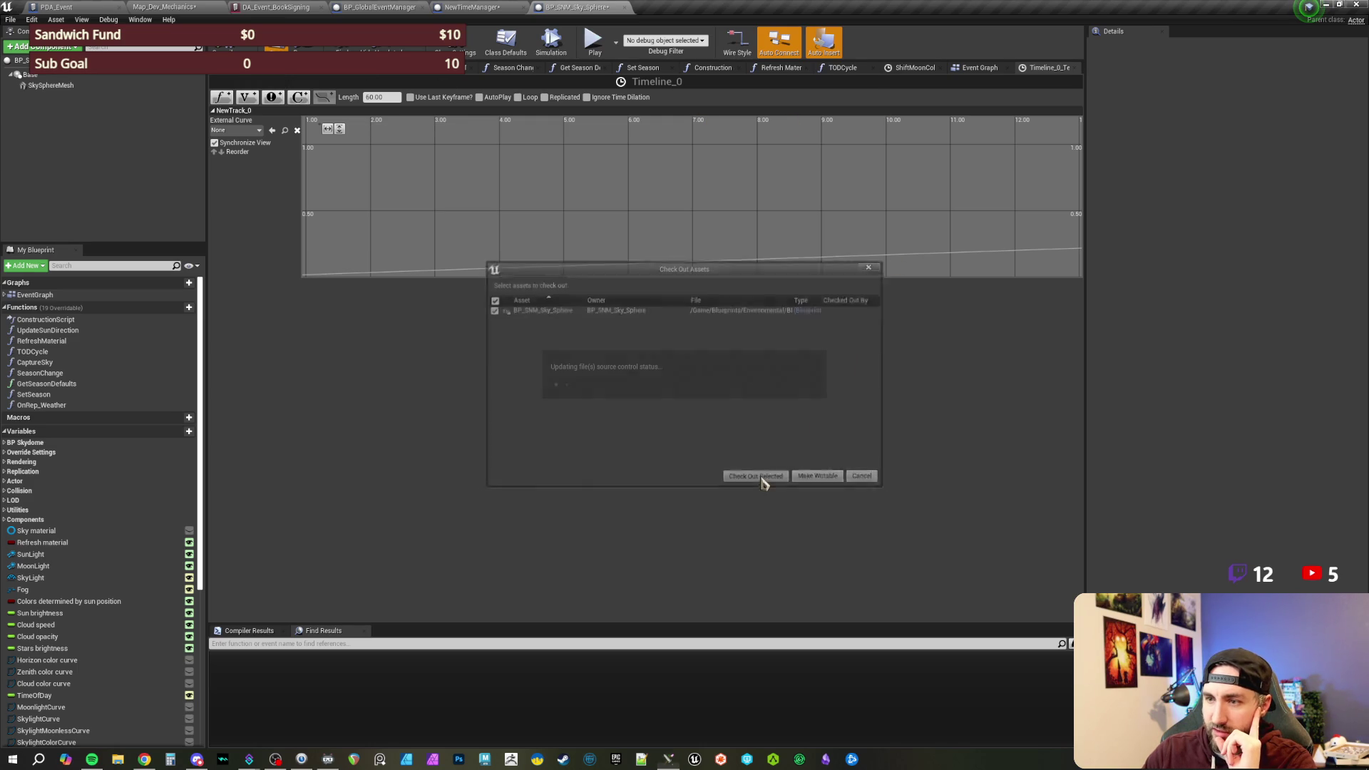
click(979, 68)
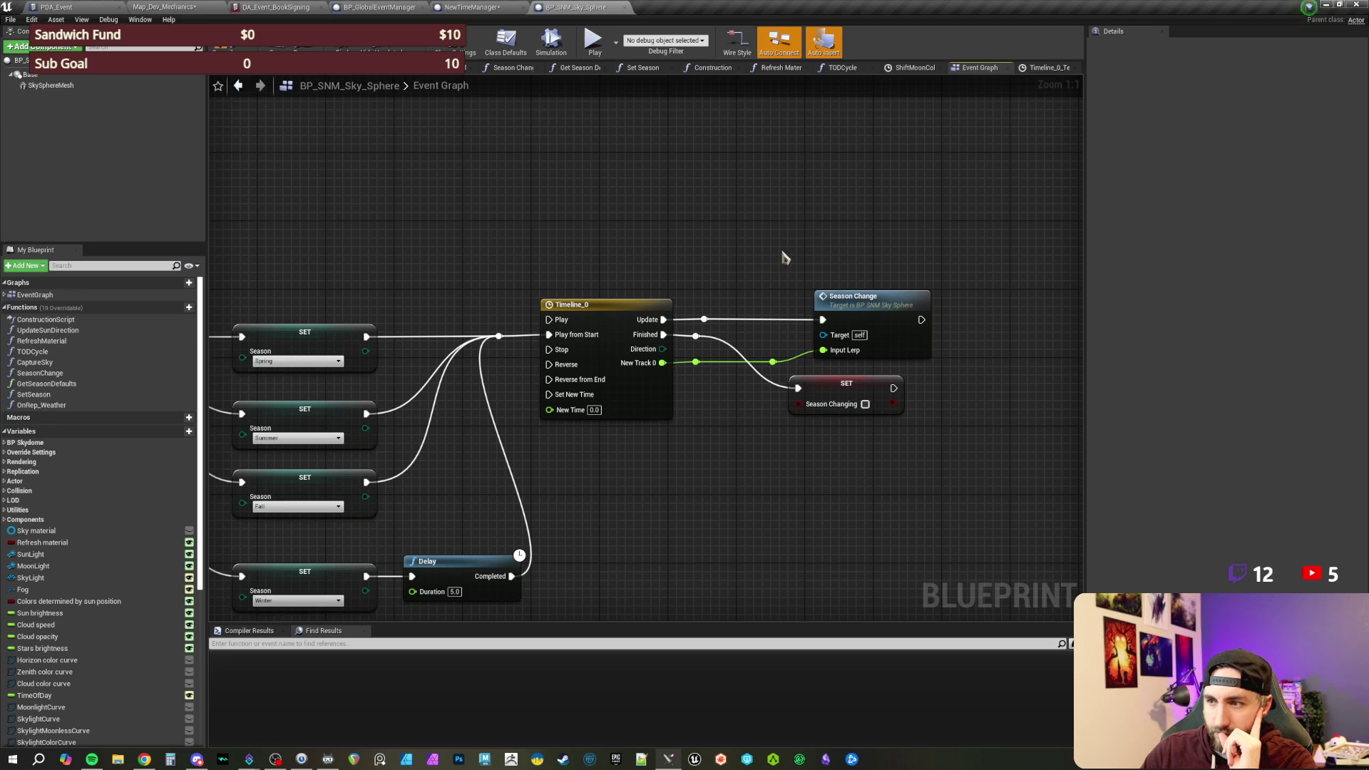
double_click(855, 296)
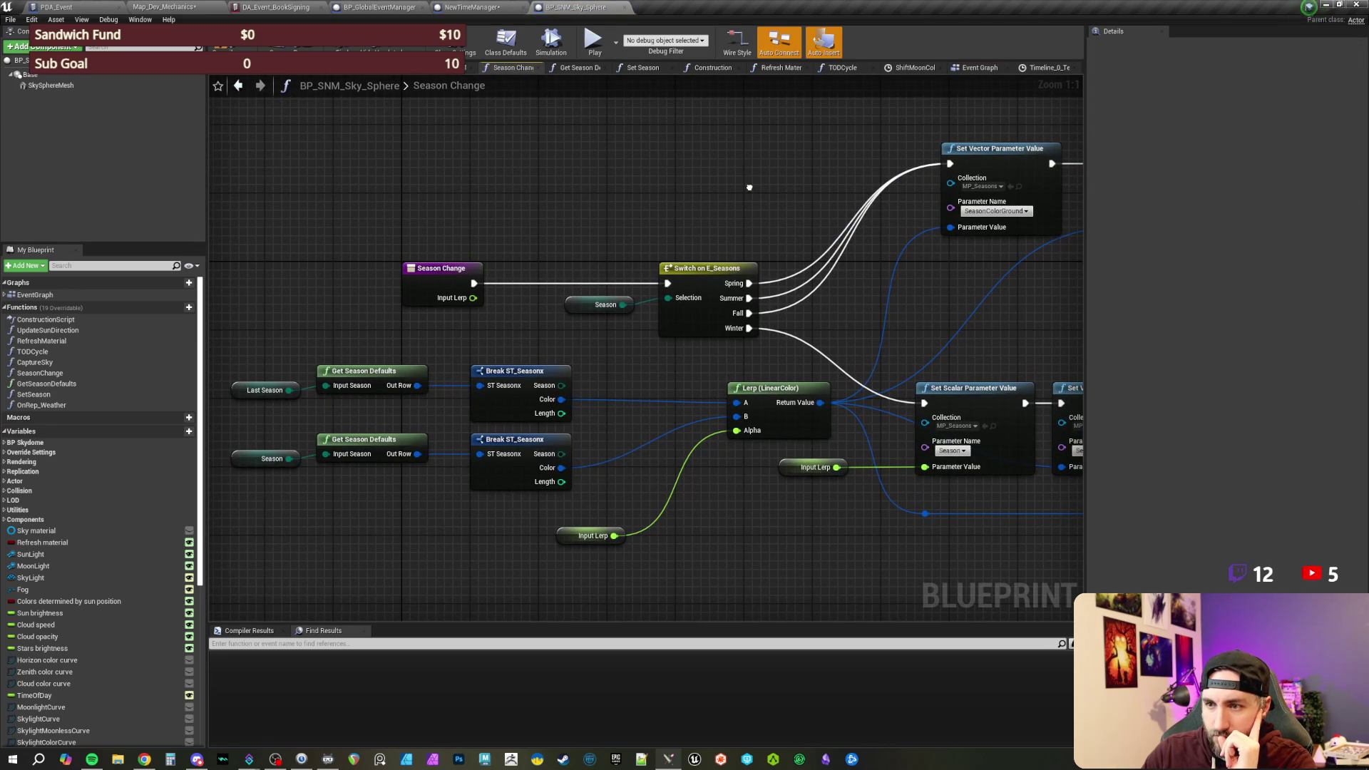
- Inspect the Season Change function's defaults lookup, Input Lerp and Set Parameter nodes
mouse_move(287, 359)
mouse_down()
mouse_move(427, 396)
mouse_move(575, 492)
mouse_up()
click(635, 366)
drag(844, 329, 660, 307)
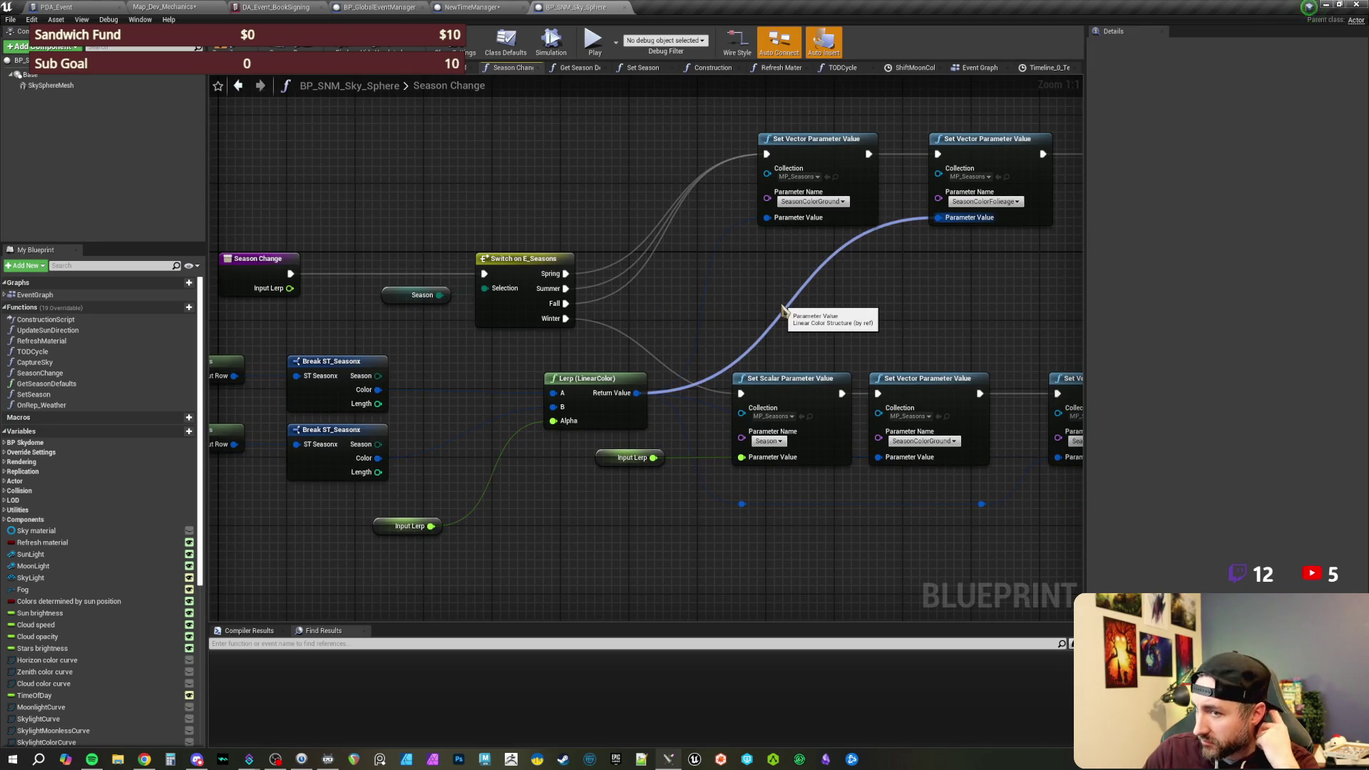
mouse_move(871, 328)
mouse_down()
mouse_move(789, 311)
mouse_move(783, 323)
mouse_move(1088, 308)
mouse_up()
mouse_move(909, 290)
mouse_down()
mouse_move(817, 280)
mouse_move(705, 318)
mouse_move(617, 314)
mouse_move(654, 314)
mouse_up()
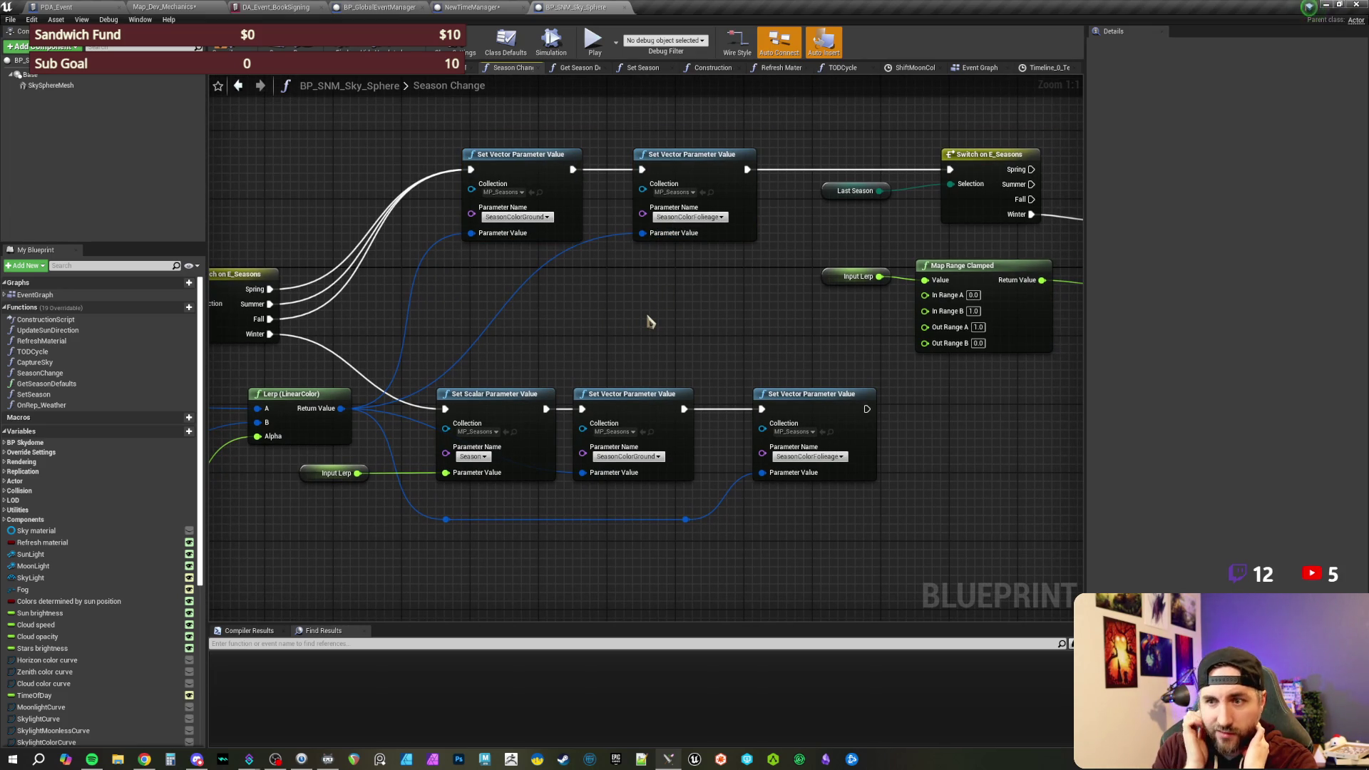
mouse_move(640, 318)
mouse_down()
mouse_move(627, 314)
mouse_move(689, 306)
mouse_move(704, 153)
mouse_up()
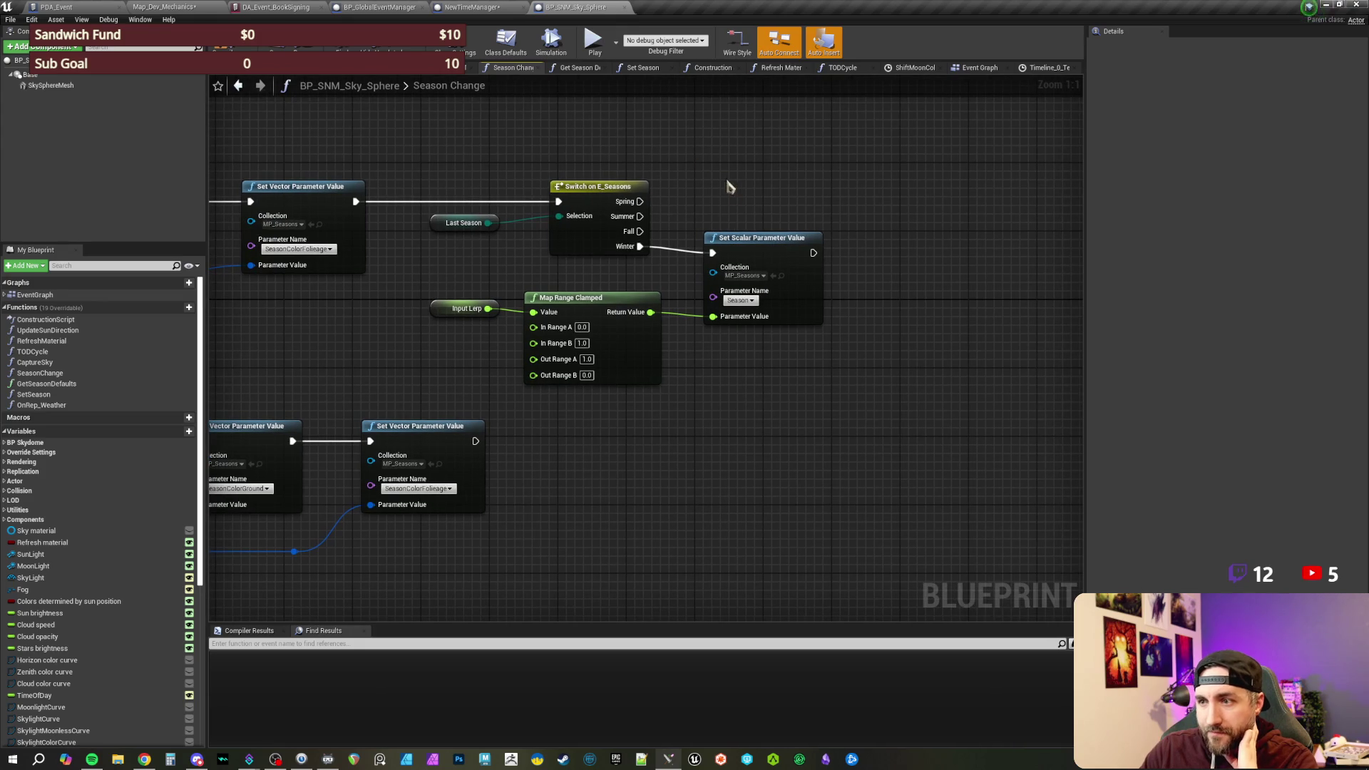
drag(448, 359, 550, 317)
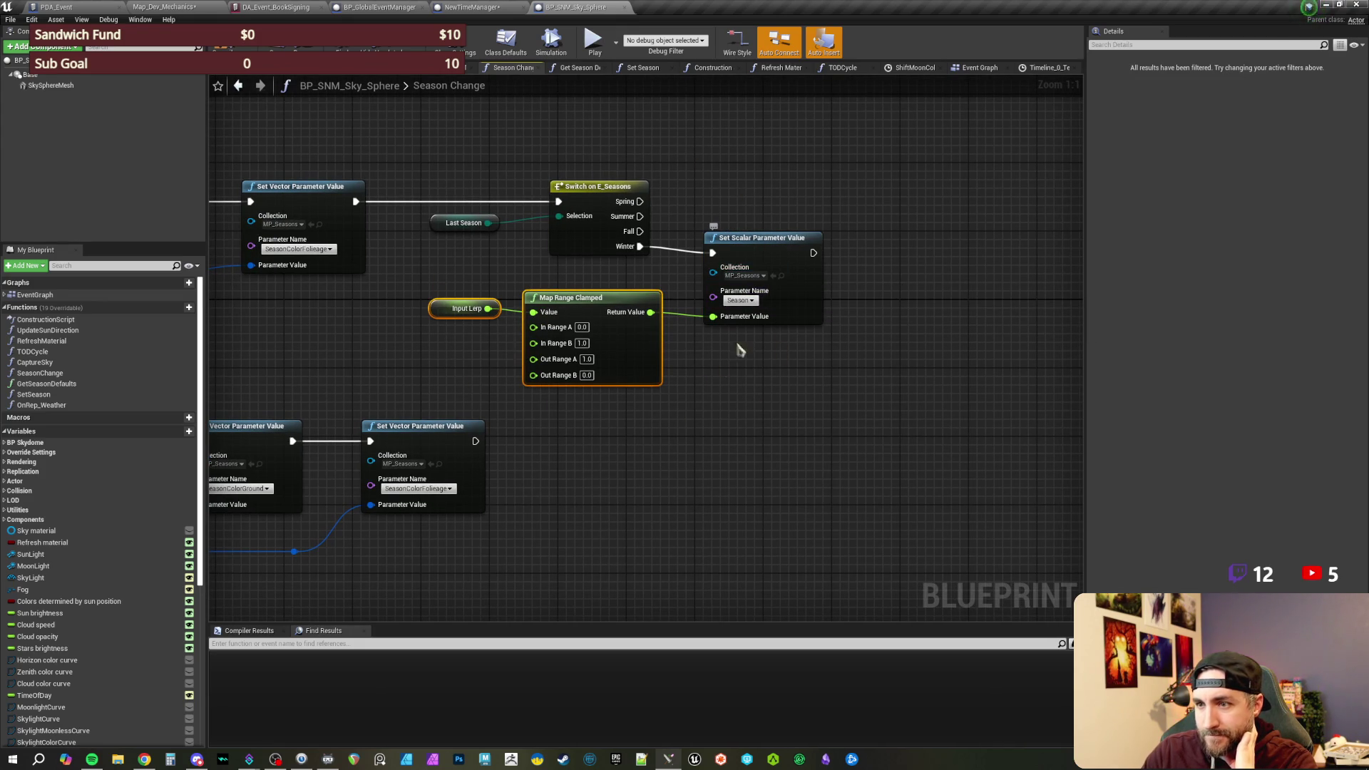
click(479, 322)
drag(474, 292, 557, 325)
click(817, 364)
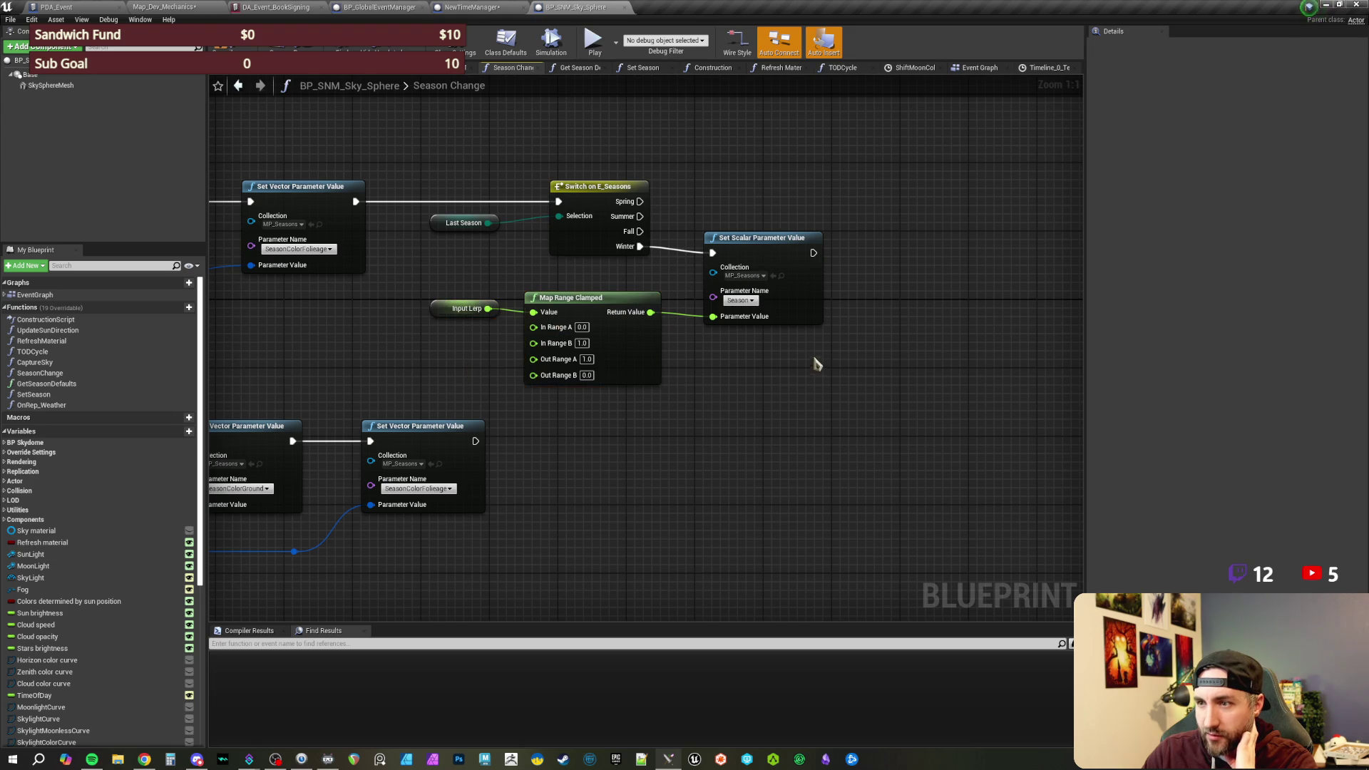
drag(459, 383, 820, 374)
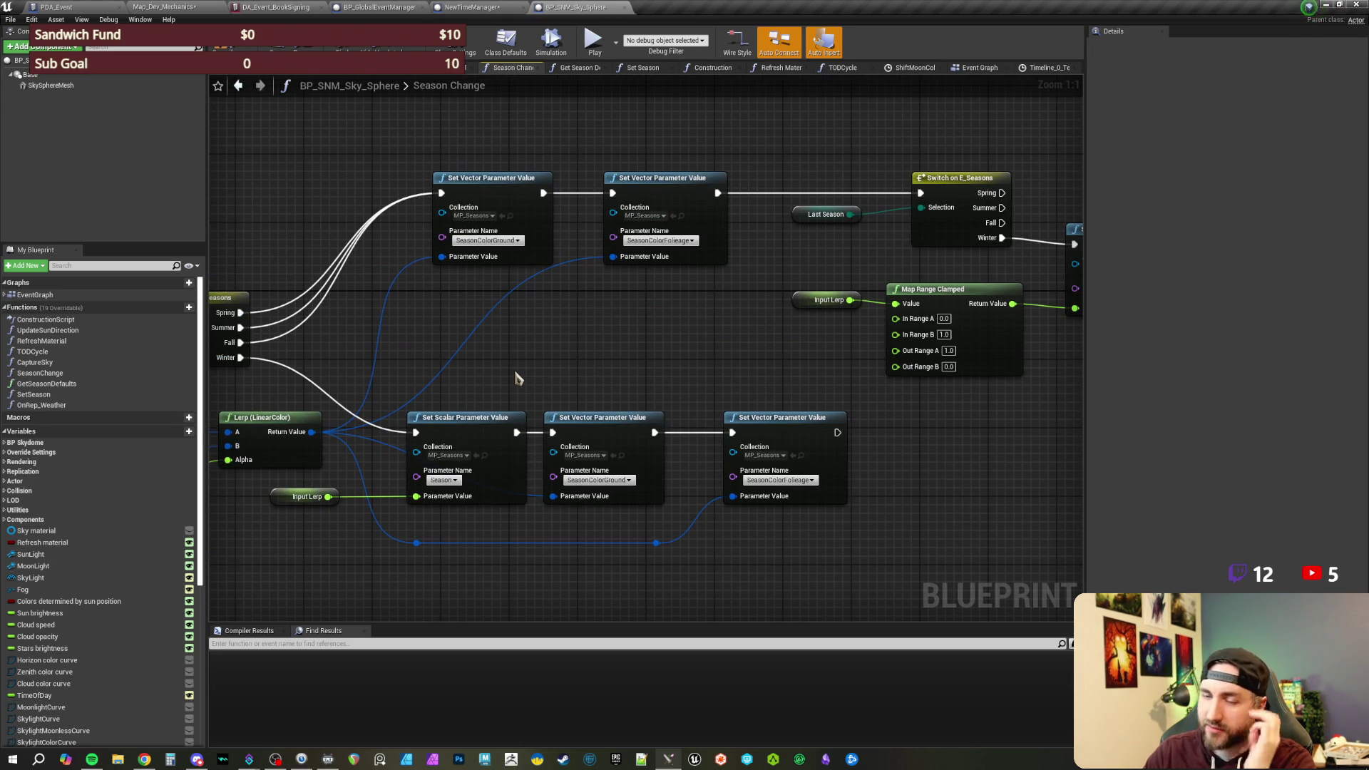
mouse_move(517, 378)
mouse_down()
mouse_move(578, 364)
mouse_move(803, 370)
mouse_up()
drag(366, 229, 550, 247)
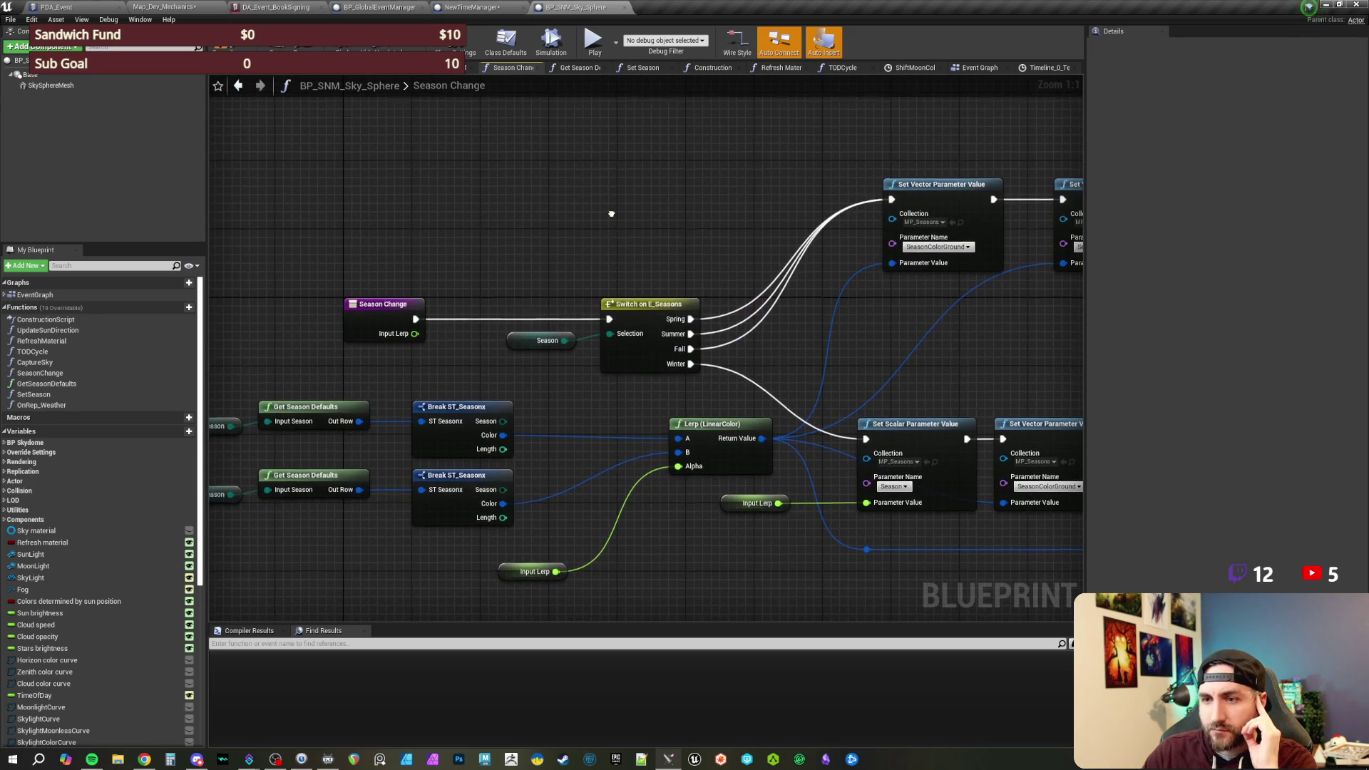
scroll(614, 221, down, 1)
scroll(499, 231, up, 1)
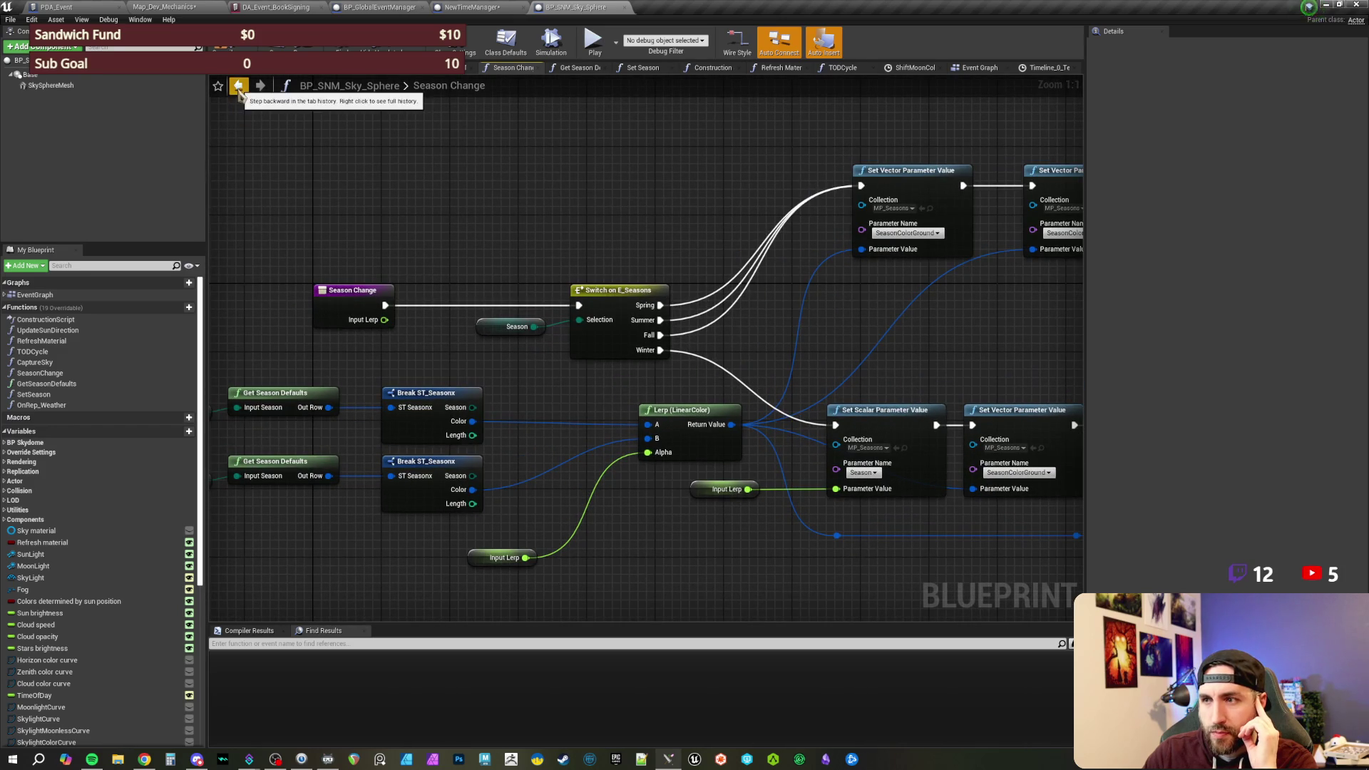
- Return to the Event Graph and bring the ChangeSeason event chain into view
click(238, 86)
drag(797, 242, 678, 220)
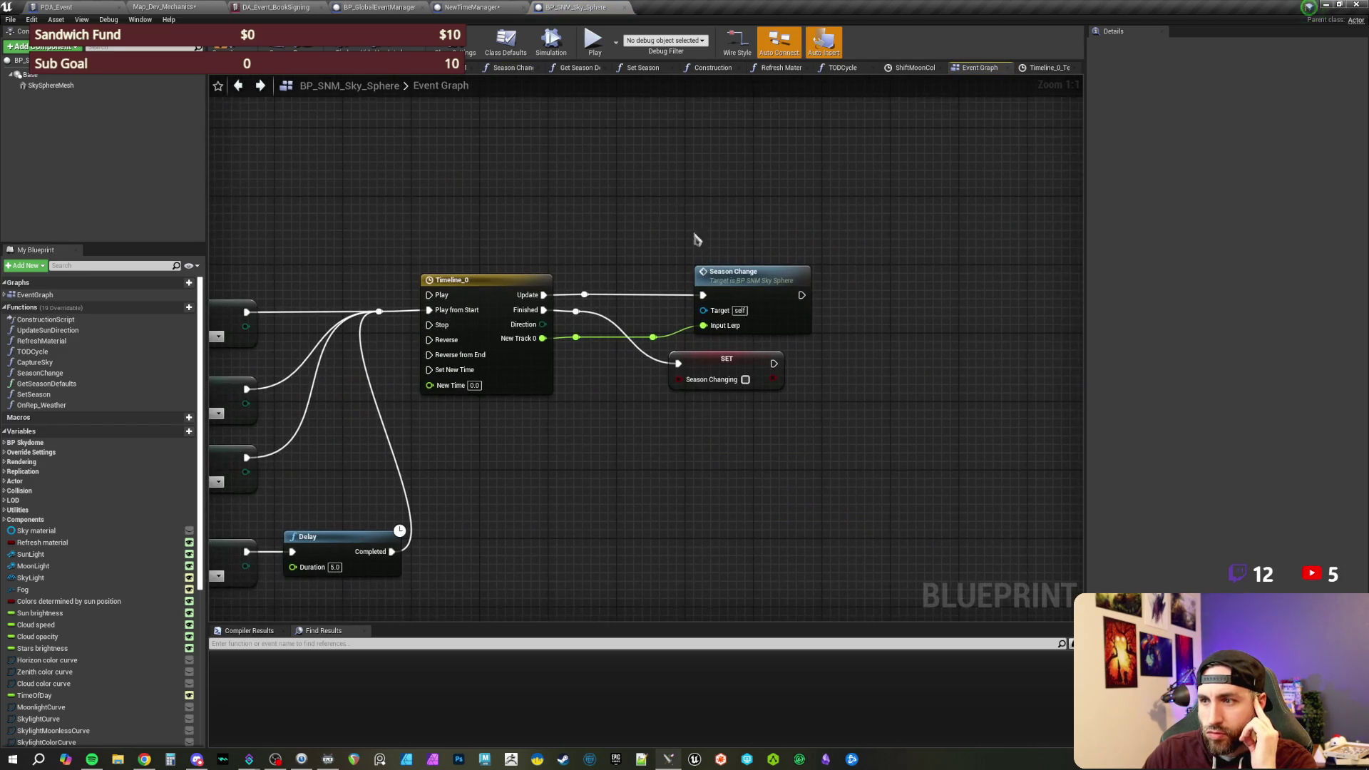
drag(626, 474, 676, 410)
drag(520, 305, 575, 328)
scroll(551, 228, down, 1)
mouse_move(398, 215)
mouse_down()
mouse_move(552, 228)
mouse_move(597, 259)
mouse_move(812, 251)
mouse_up()
drag(447, 256, 542, 263)
scroll(542, 263, up, 1)
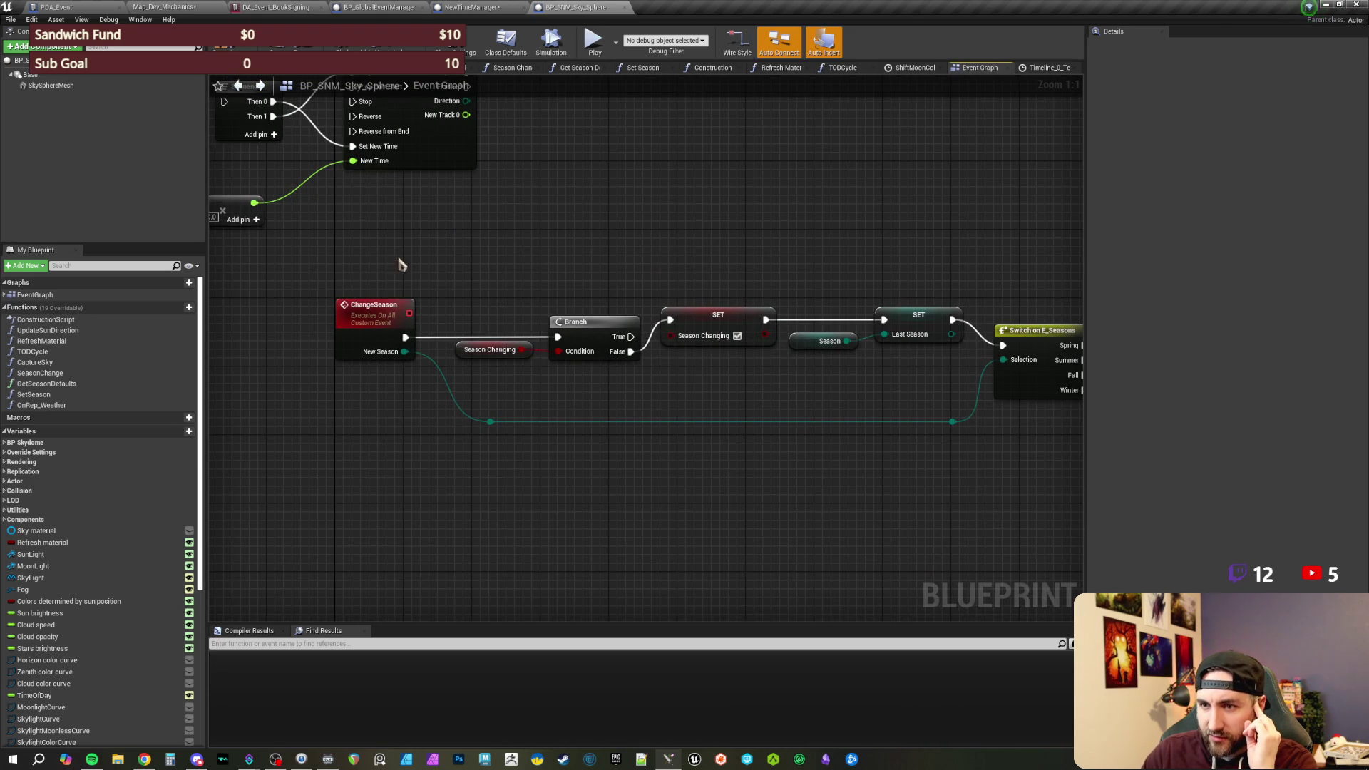
- Find references to the ChangeSeason event and jump to its result
click(373, 317)
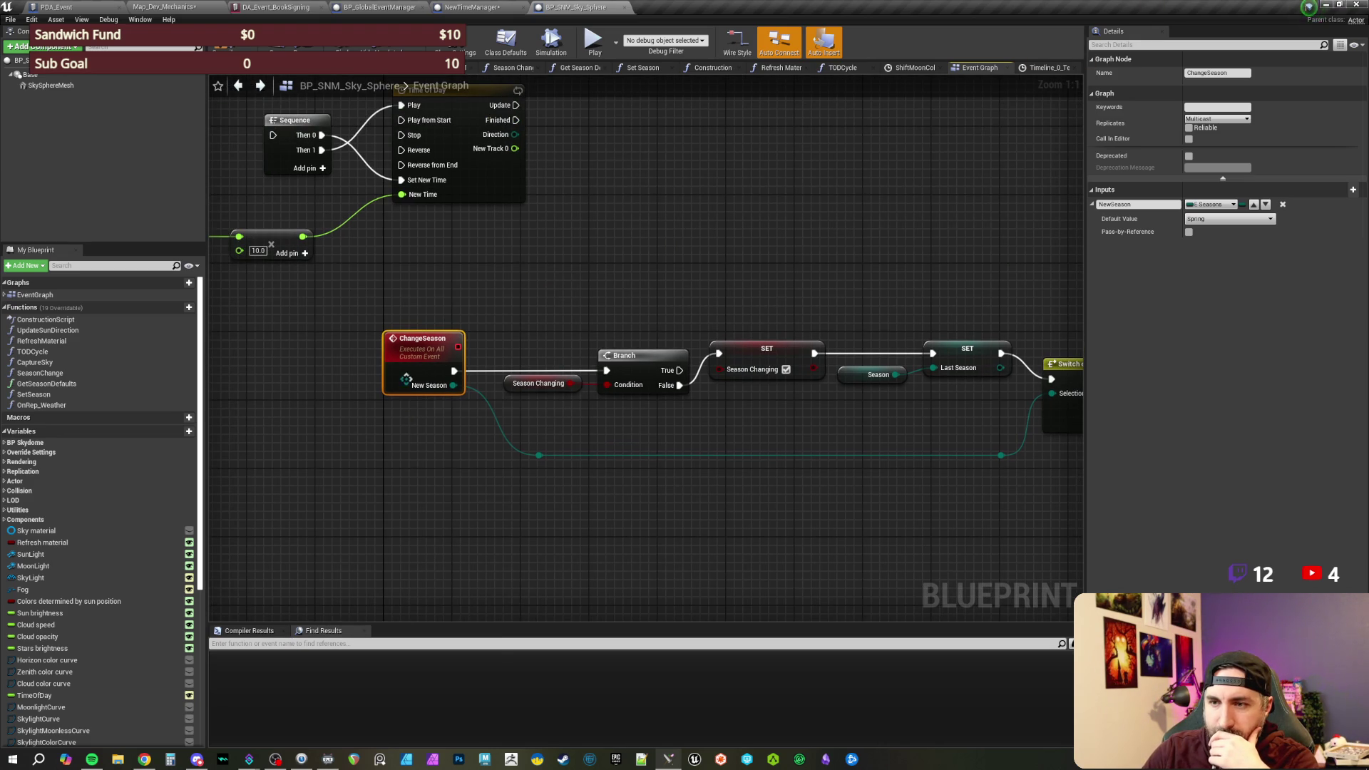
right_click(411, 386)
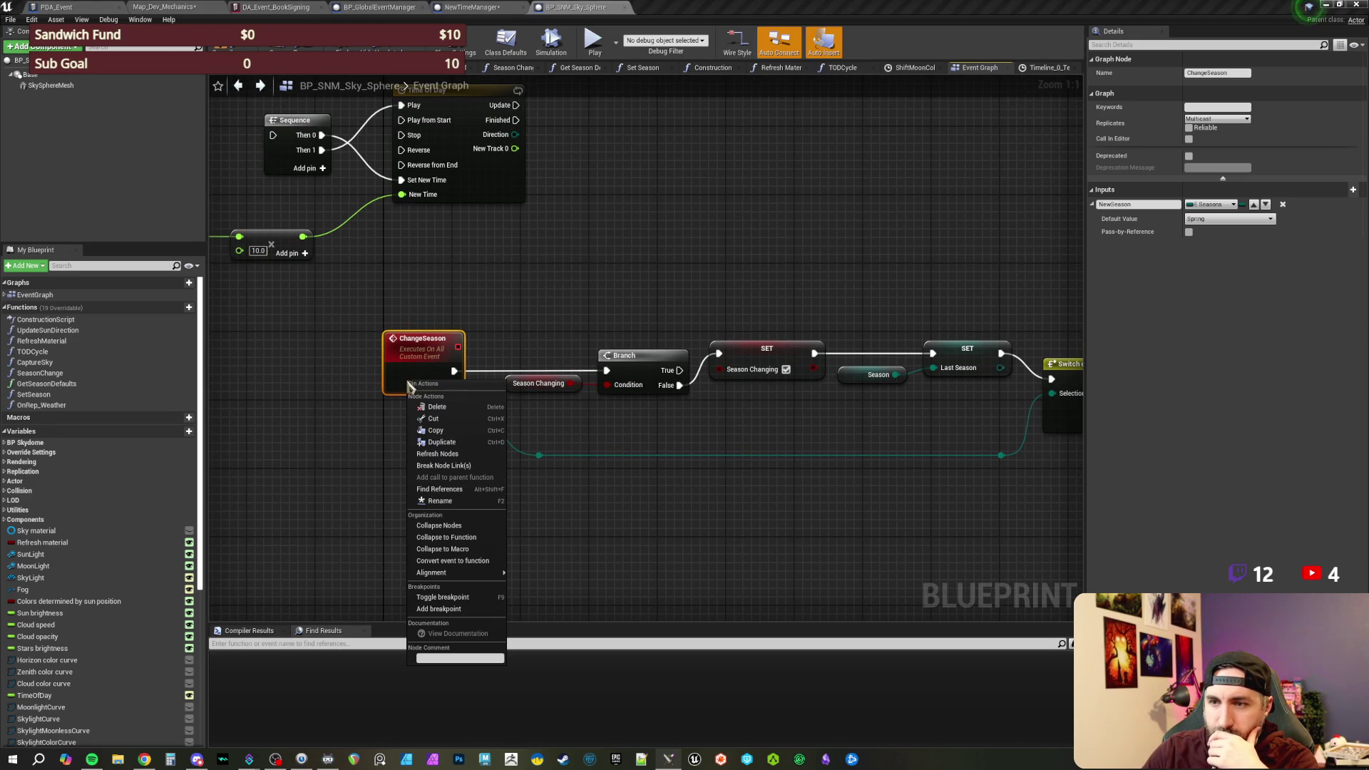
click(457, 490)
click(271, 664)
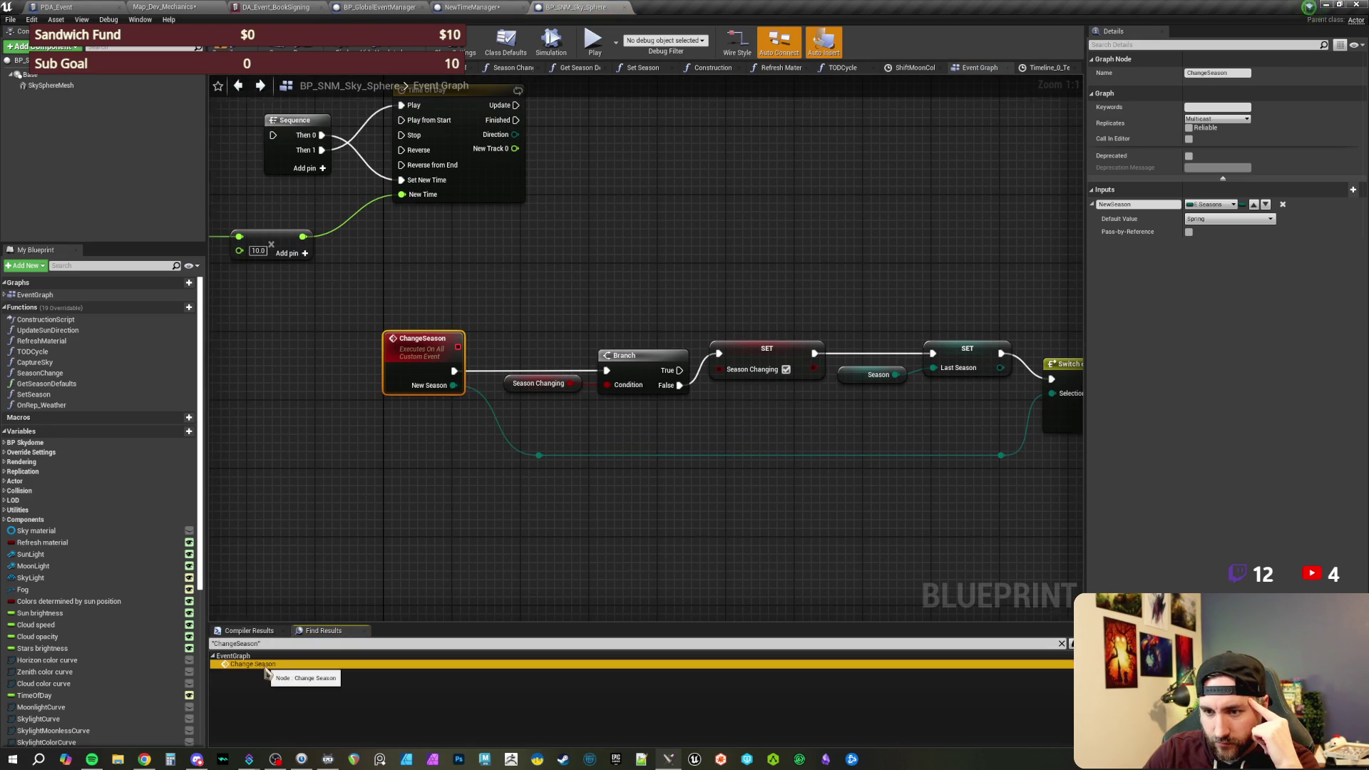
- Search all Blueprints for ChangeSeason and open the Change Season result
click(1070, 644)
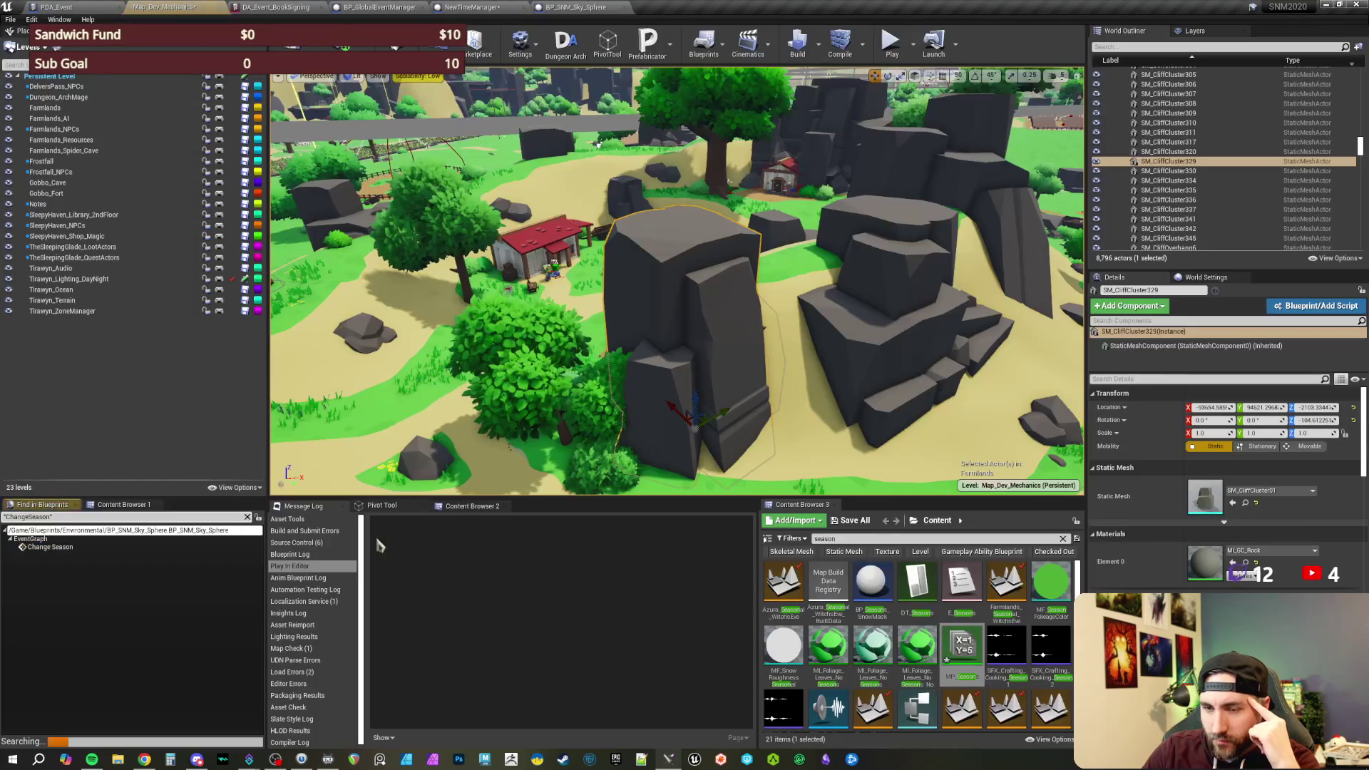
click(87, 549)
double_click(86, 555)
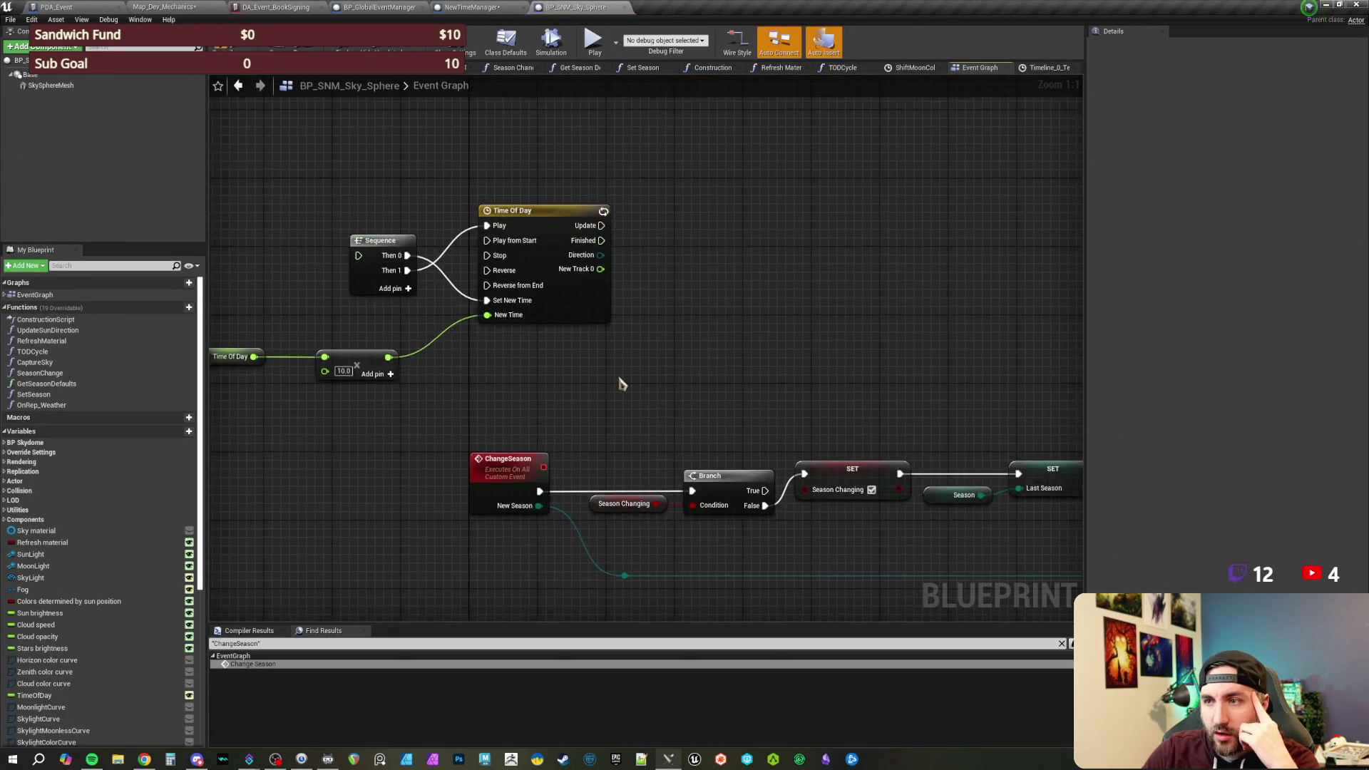
drag(619, 383, 433, 372)
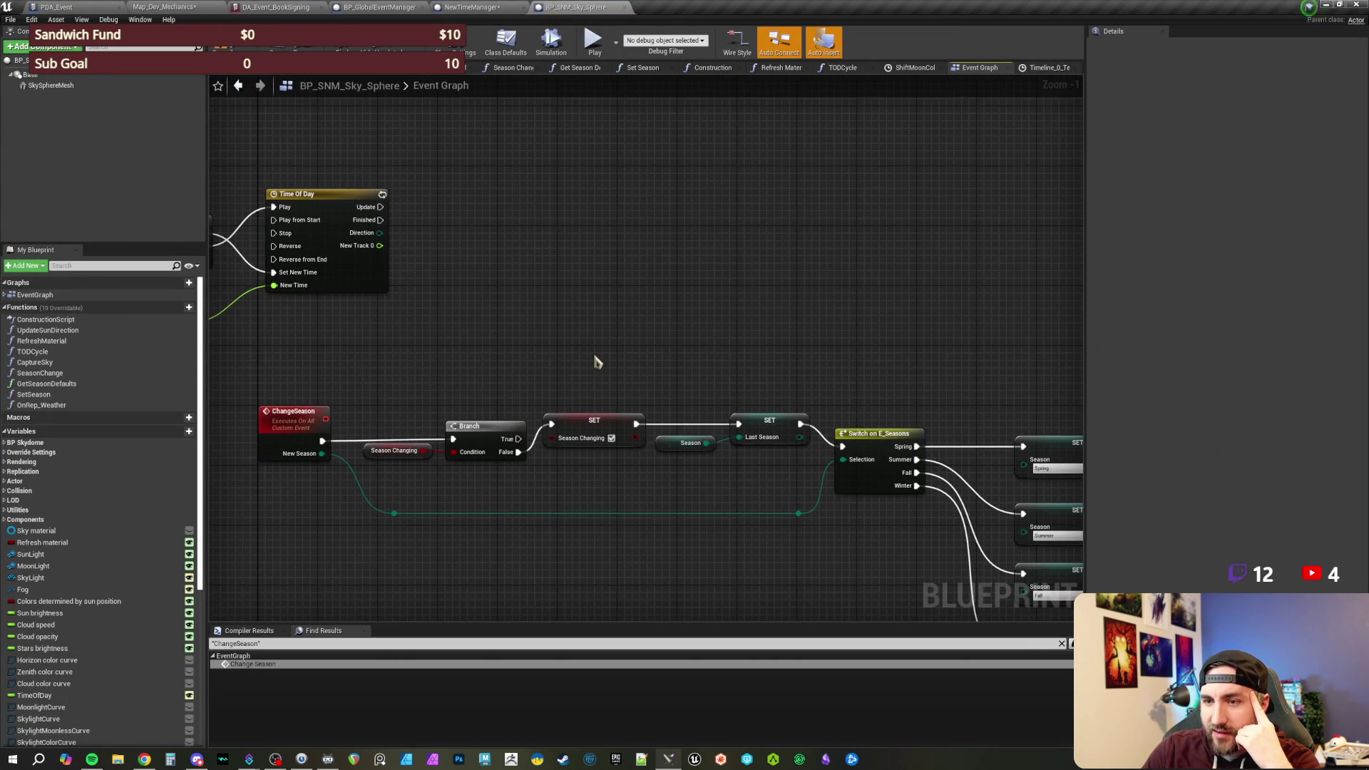
drag(595, 362, 622, 328)
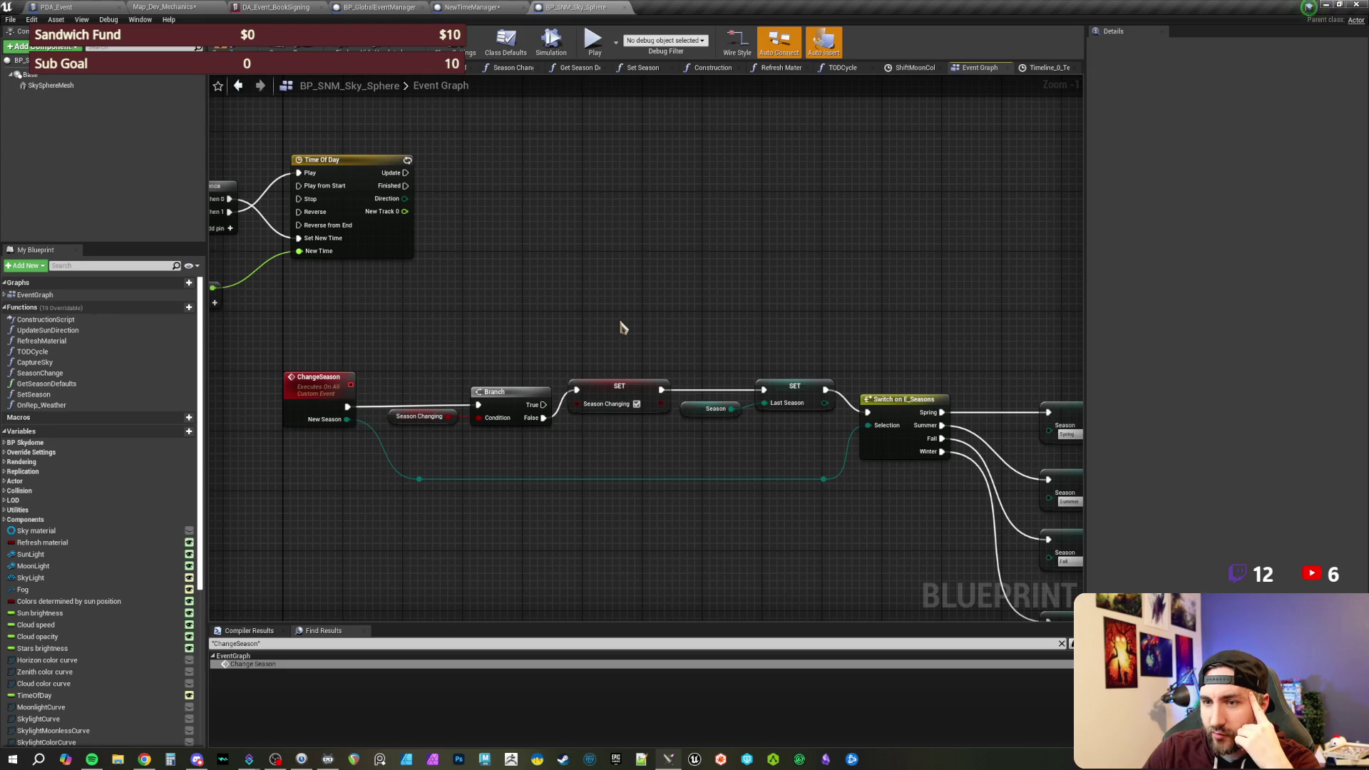
mouse_move(916, 311)
mouse_down()
mouse_move(526, 257)
mouse_move(743, 263)
mouse_move(679, 297)
mouse_up()
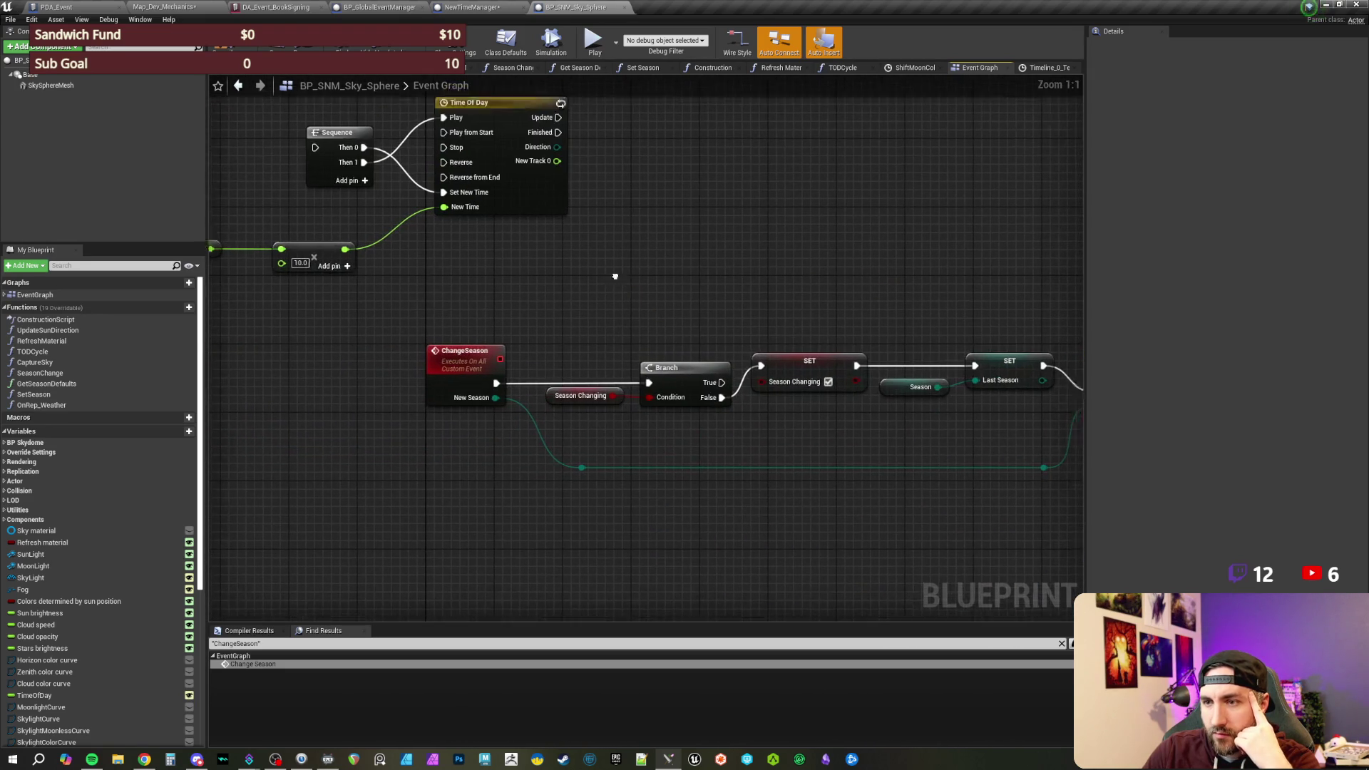
scroll(585, 332, up, 1)
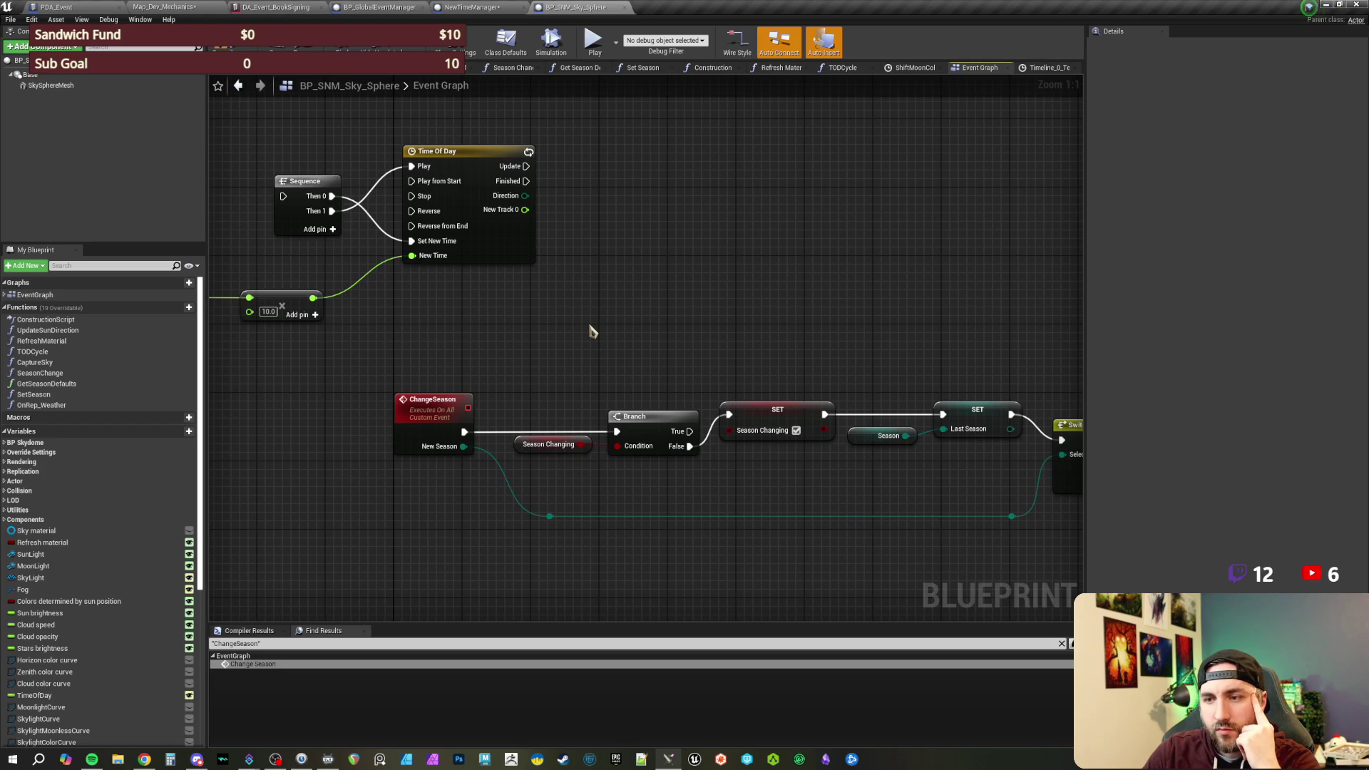
drag(590, 331, 596, 362)
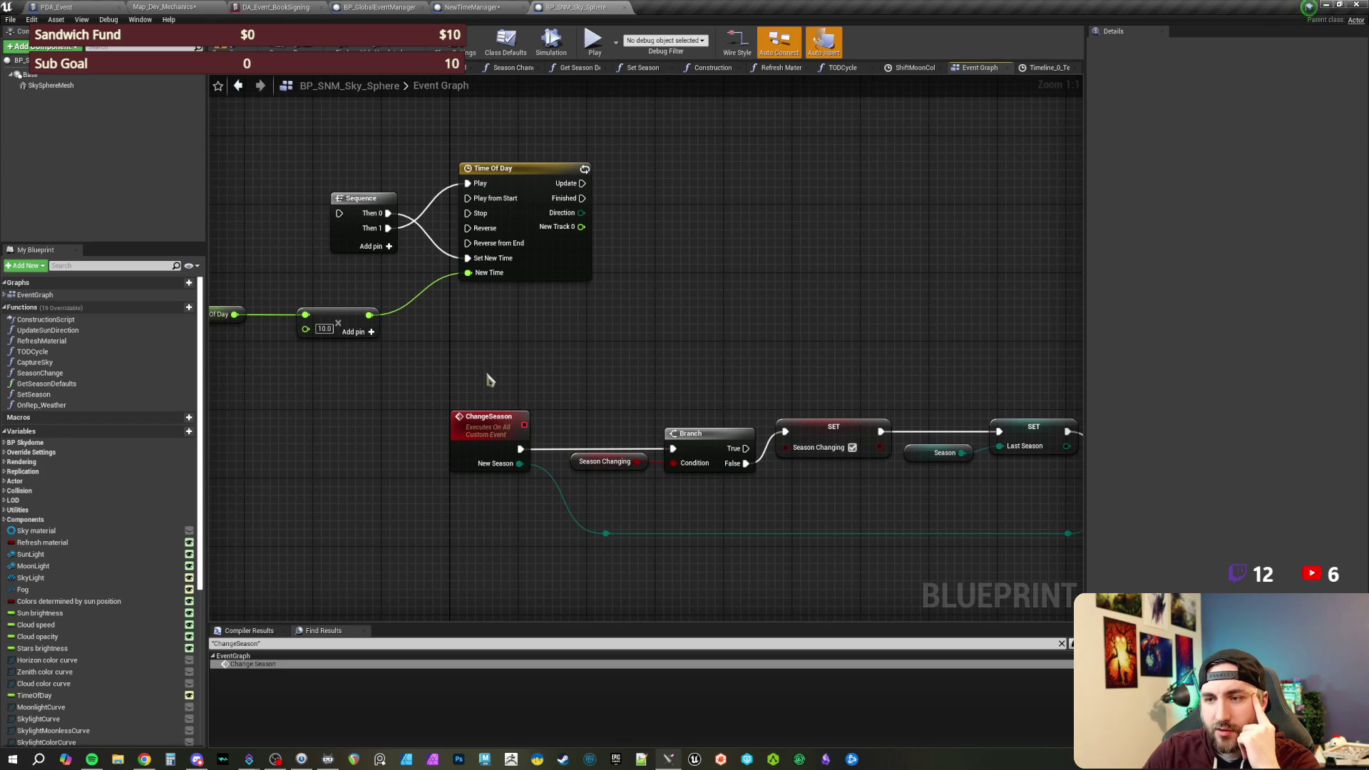
click(491, 428)
scroll(85, 662, down, 6)
click(43, 579)
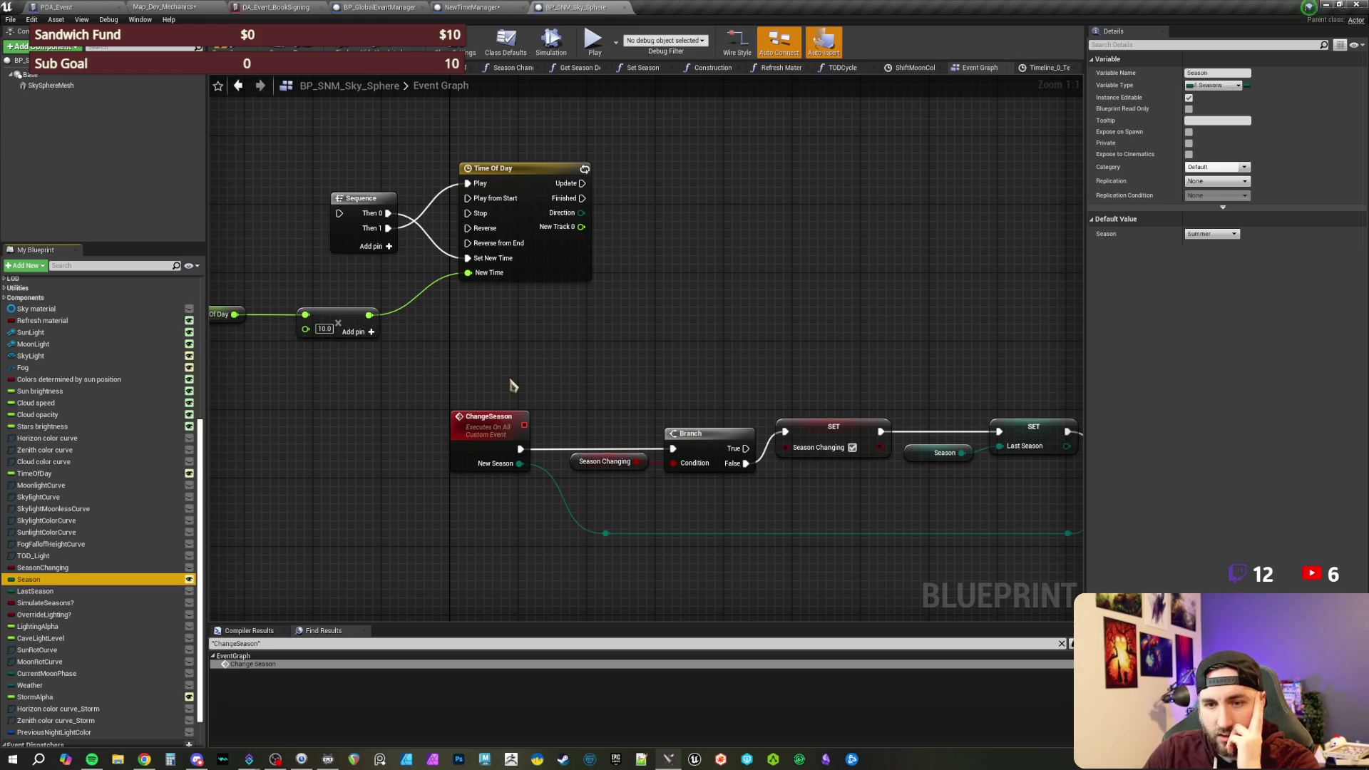
mouse_move(558, 369)
mouse_down()
mouse_move(483, 369)
mouse_move(401, 407)
mouse_up()
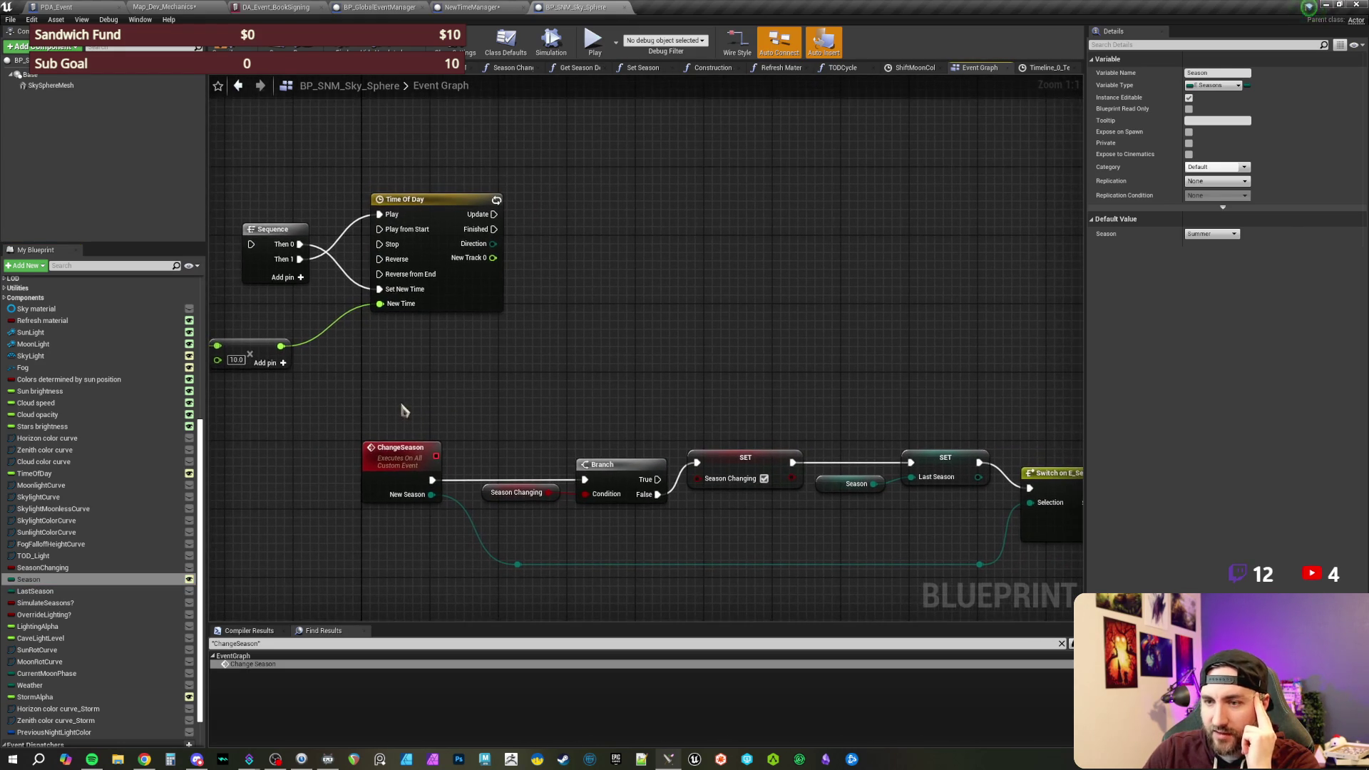
click(401, 477)
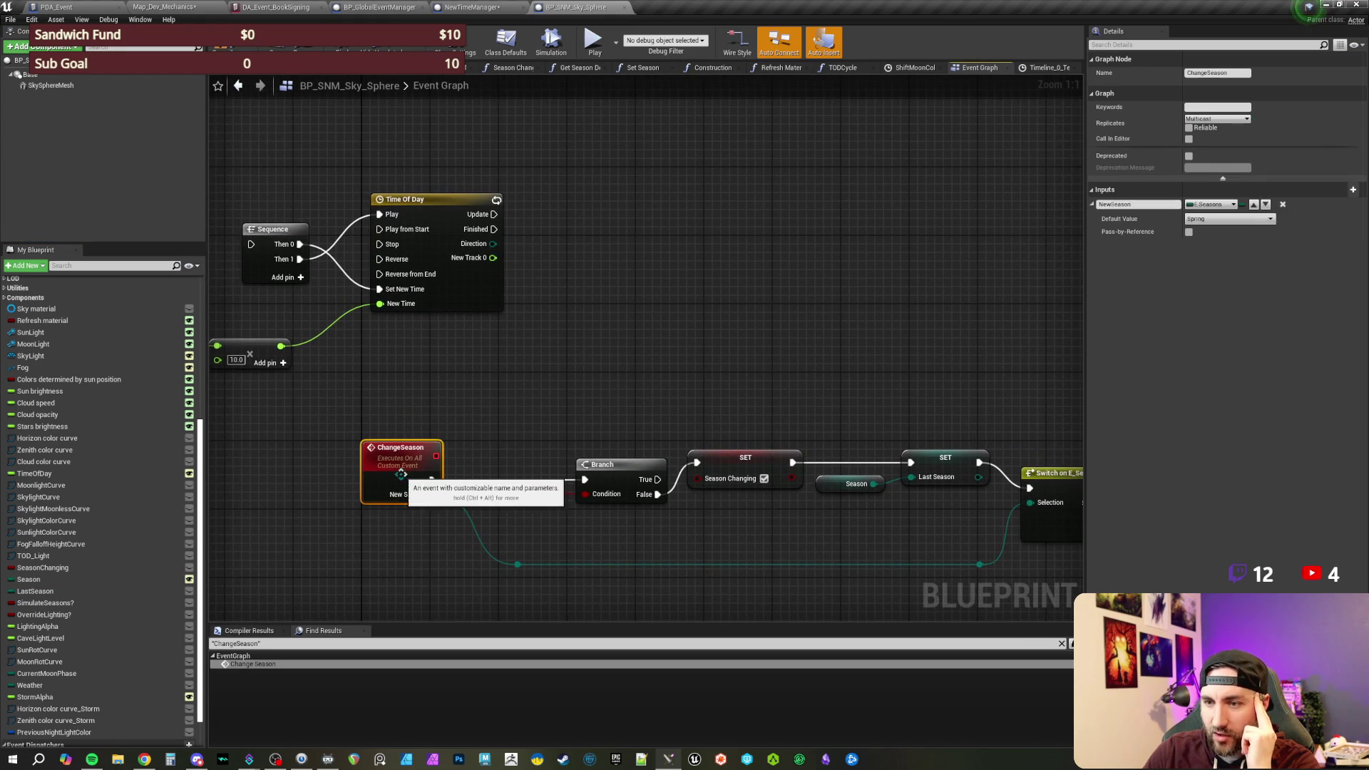
click(1218, 119)
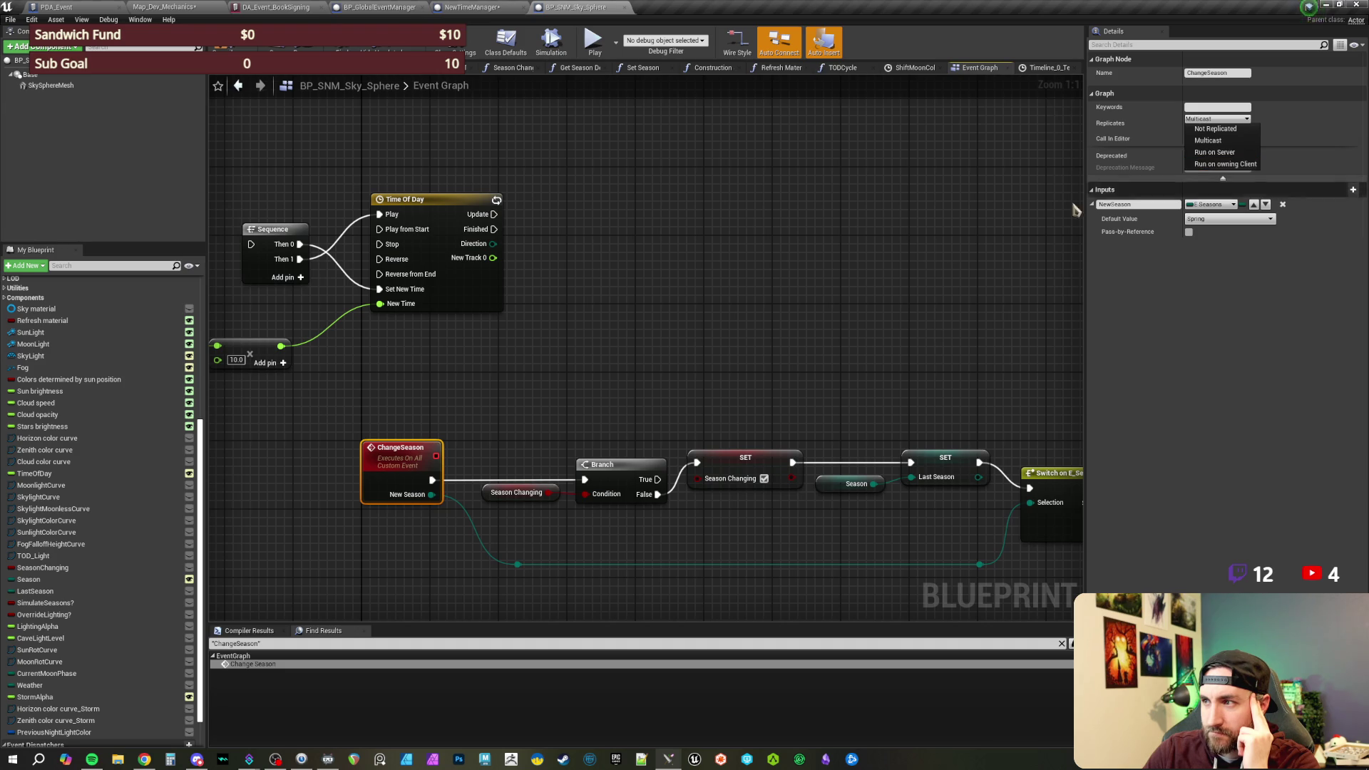
click(696, 346)
scroll(540, 347, down, 2)
scroll(546, 327, up, 1)
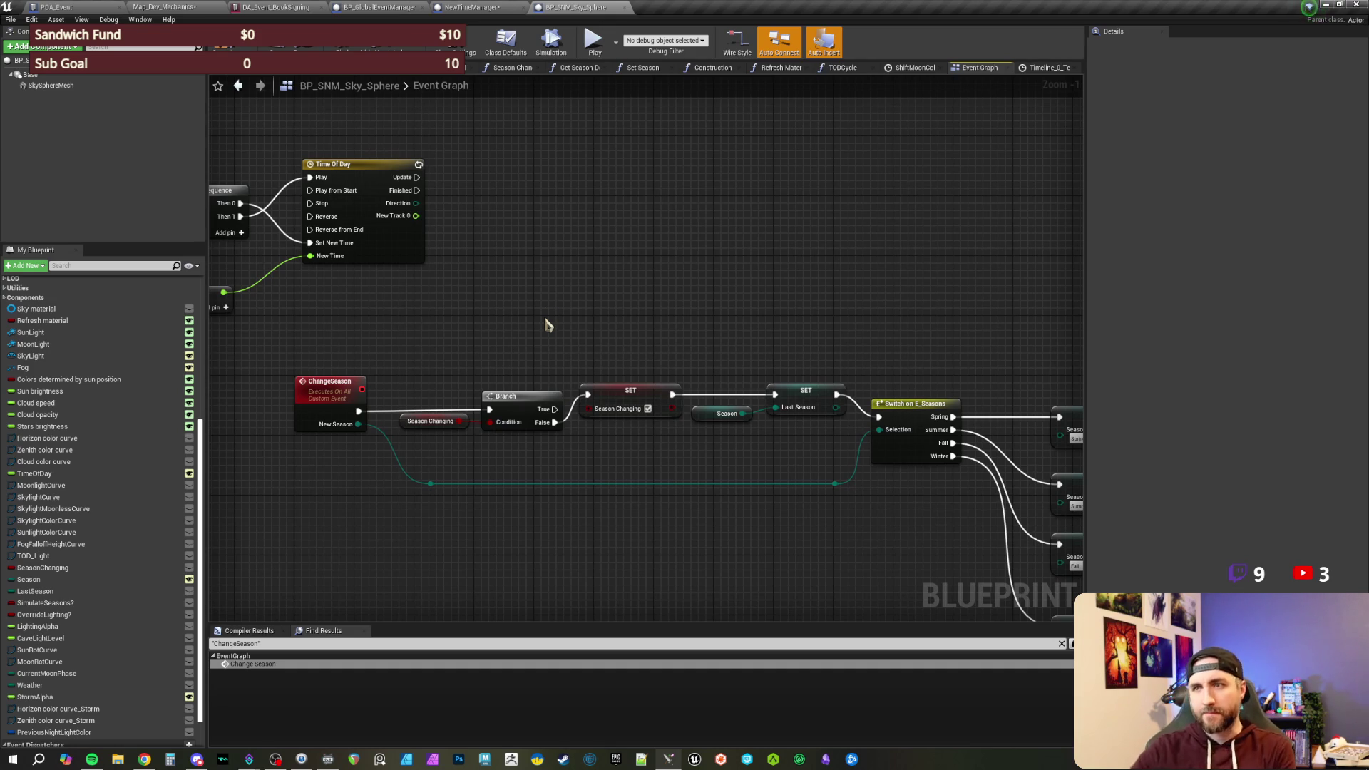
click(462, 44)
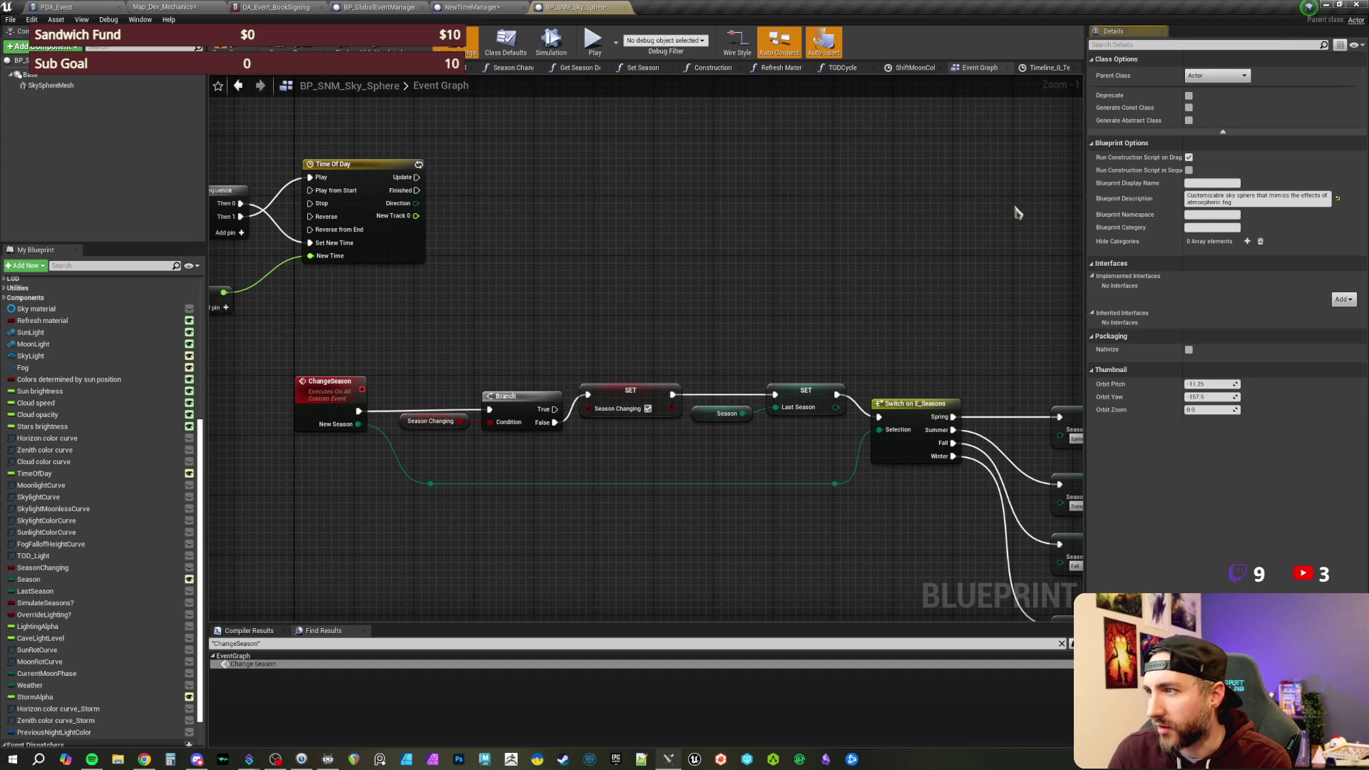
click(506, 42)
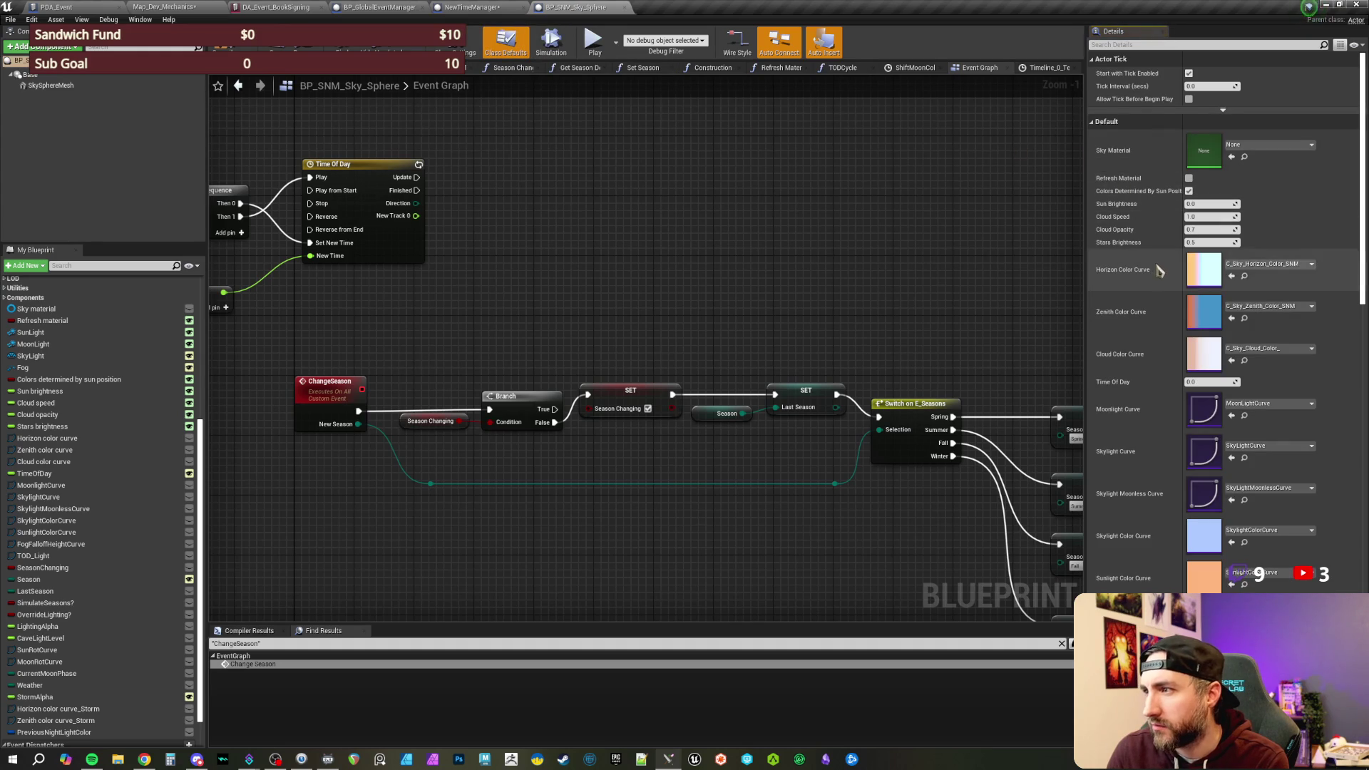
click(1144, 45)
text(always)
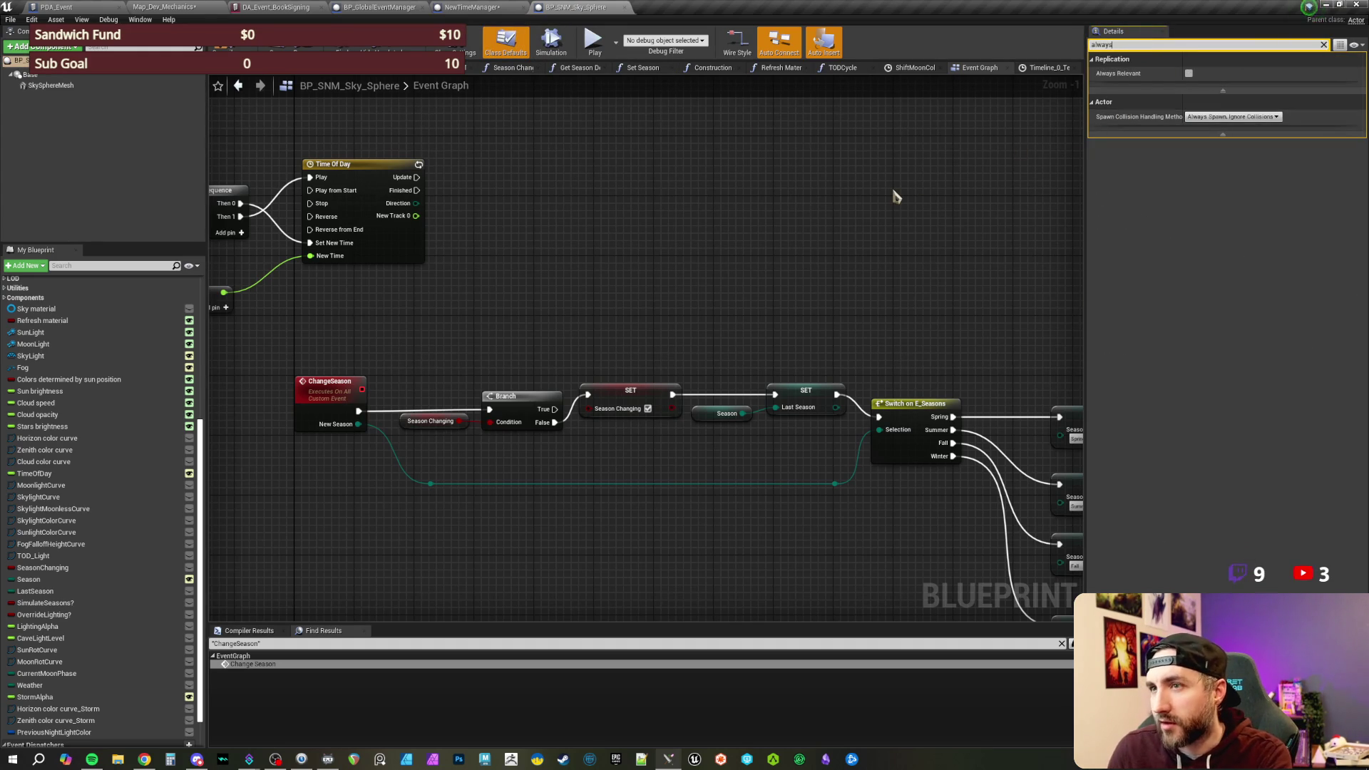
double_click(1143, 43)
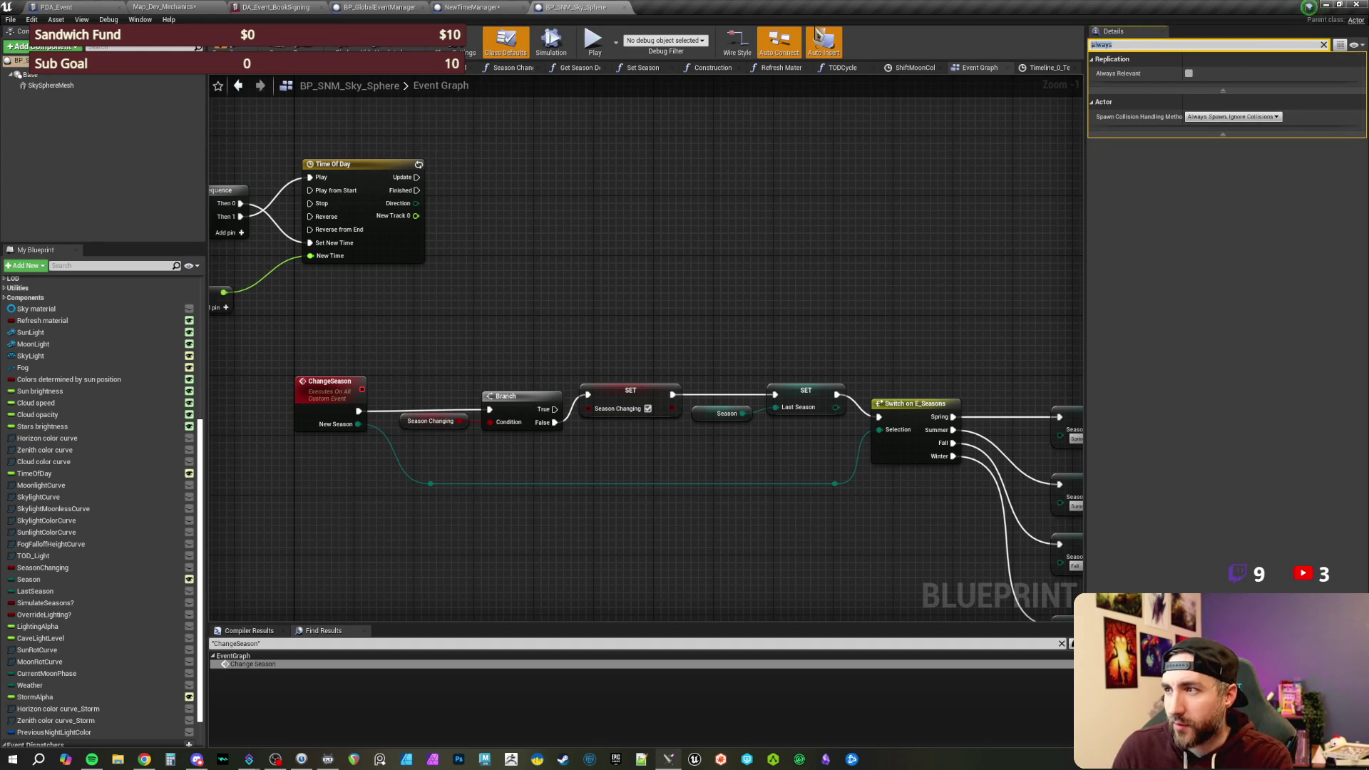
text(repli)
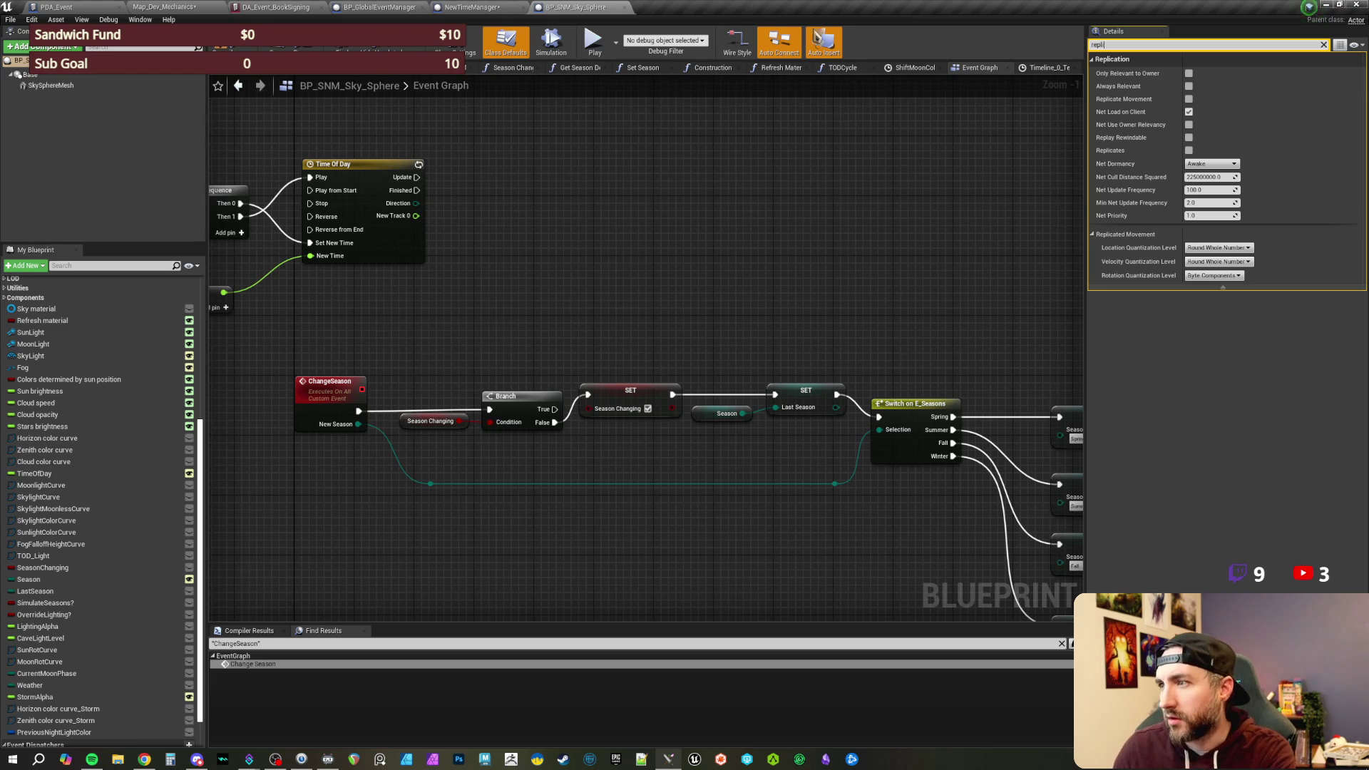
scroll(820, 291, down, 1)
scroll(734, 275, up, 1)
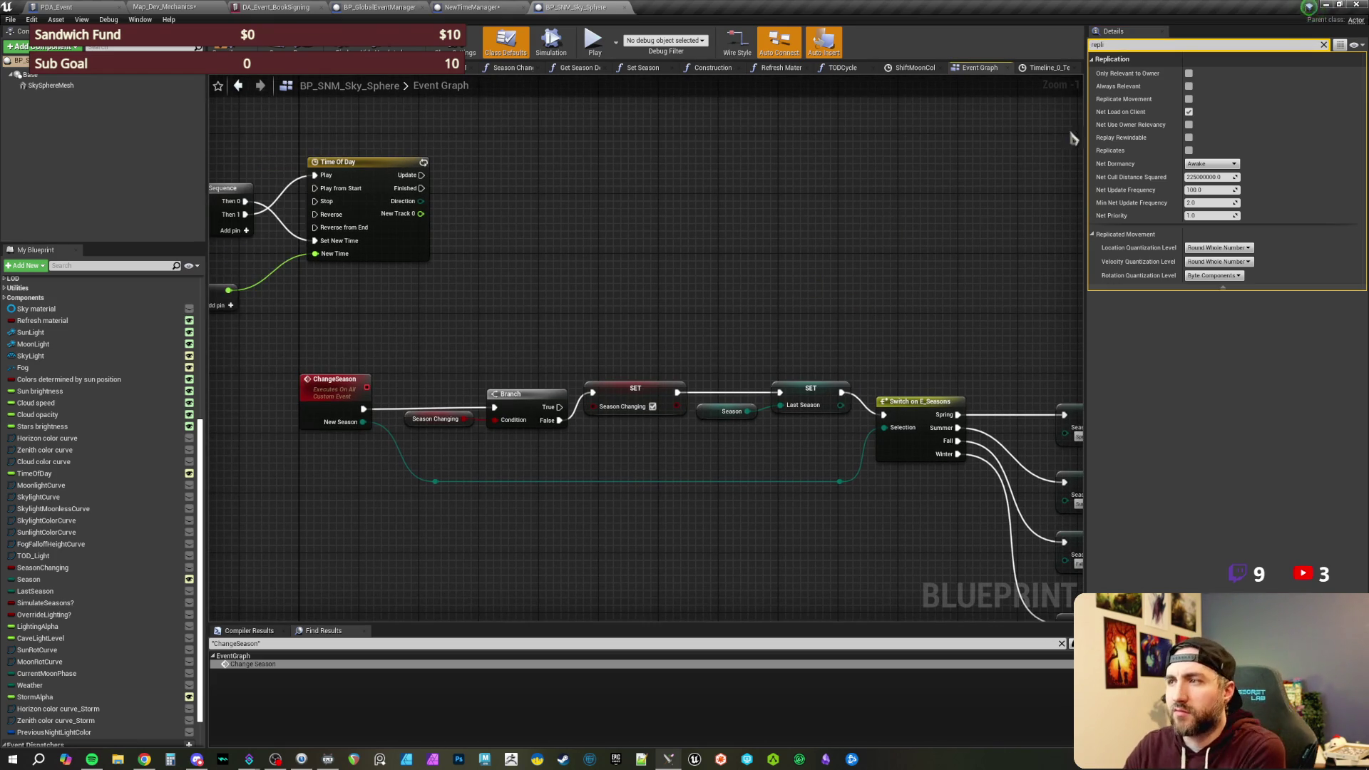
click(1325, 44)
mouse_move(750, 264)
mouse_down()
mouse_move(611, 305)
mouse_move(489, 373)
mouse_up()
click(489, 373)
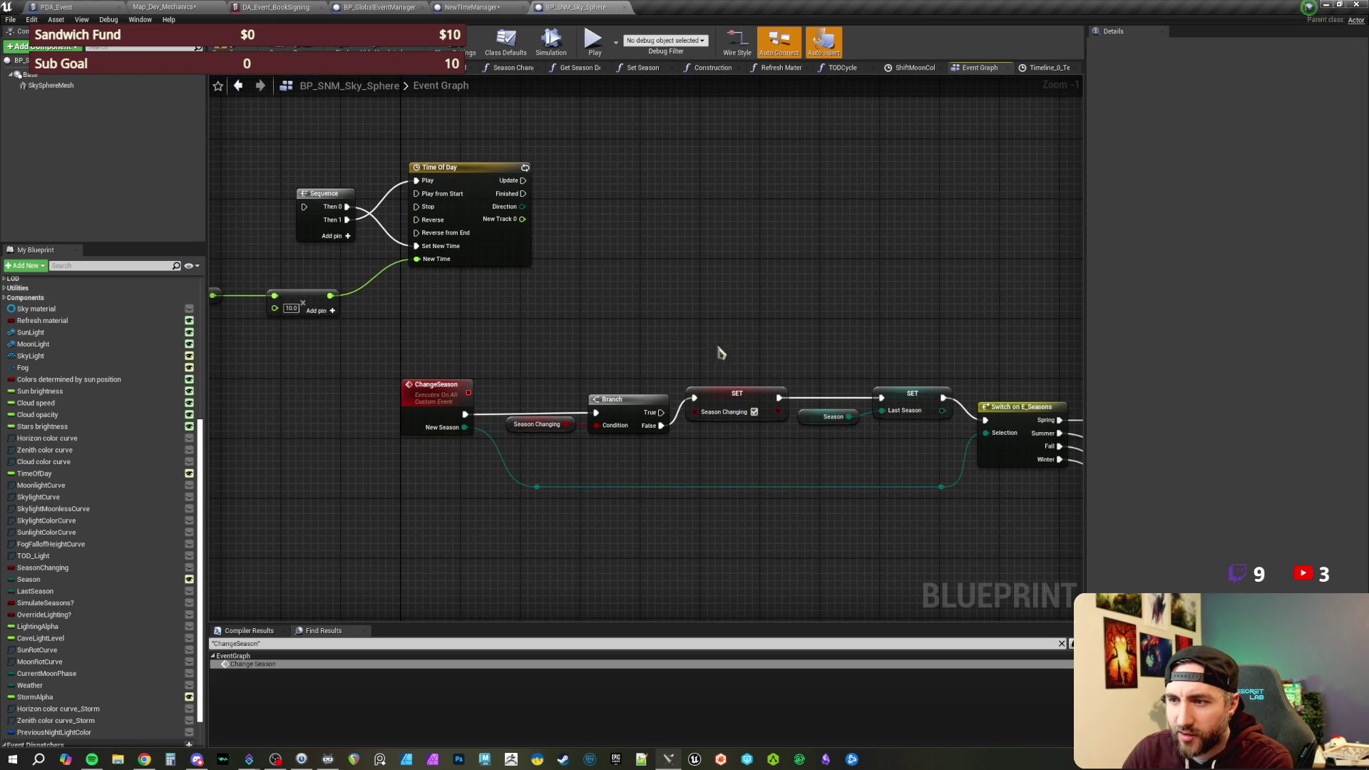
scroll(743, 325, down, 1)
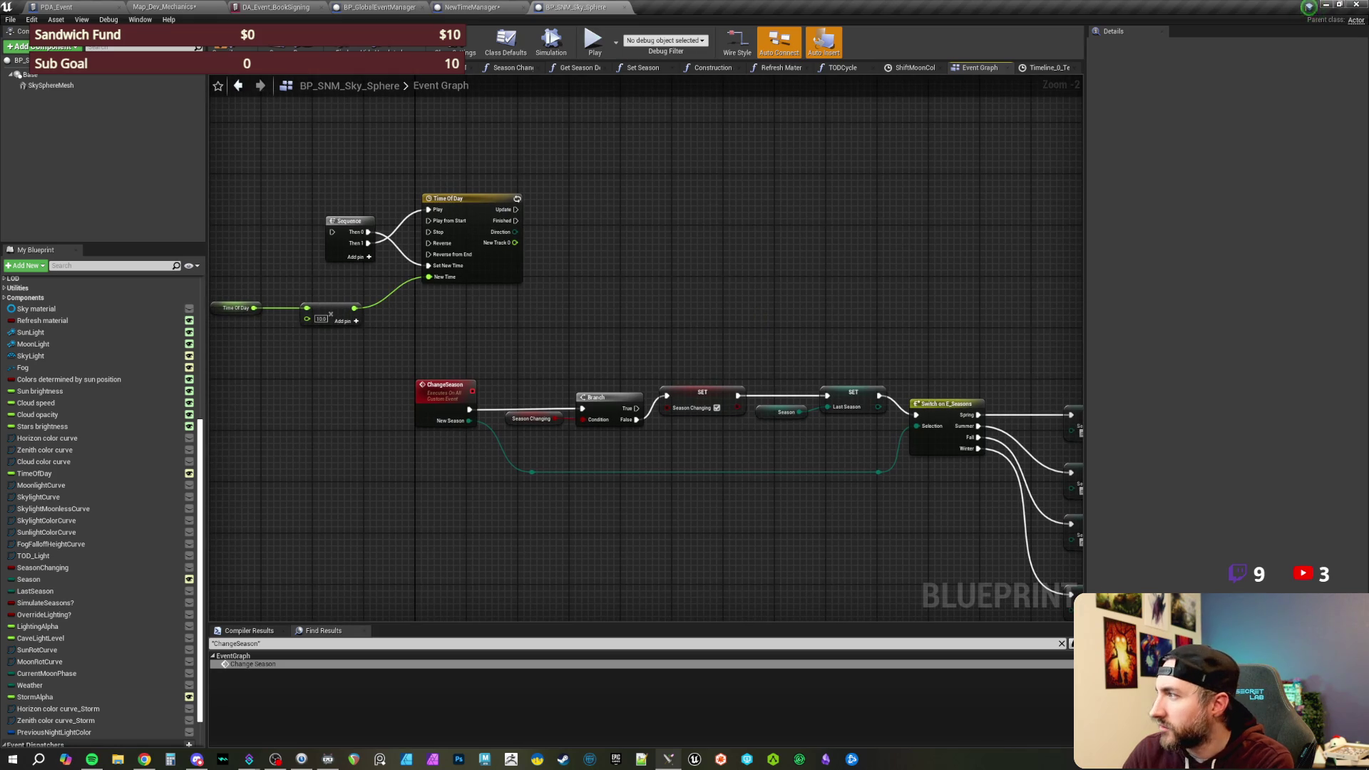
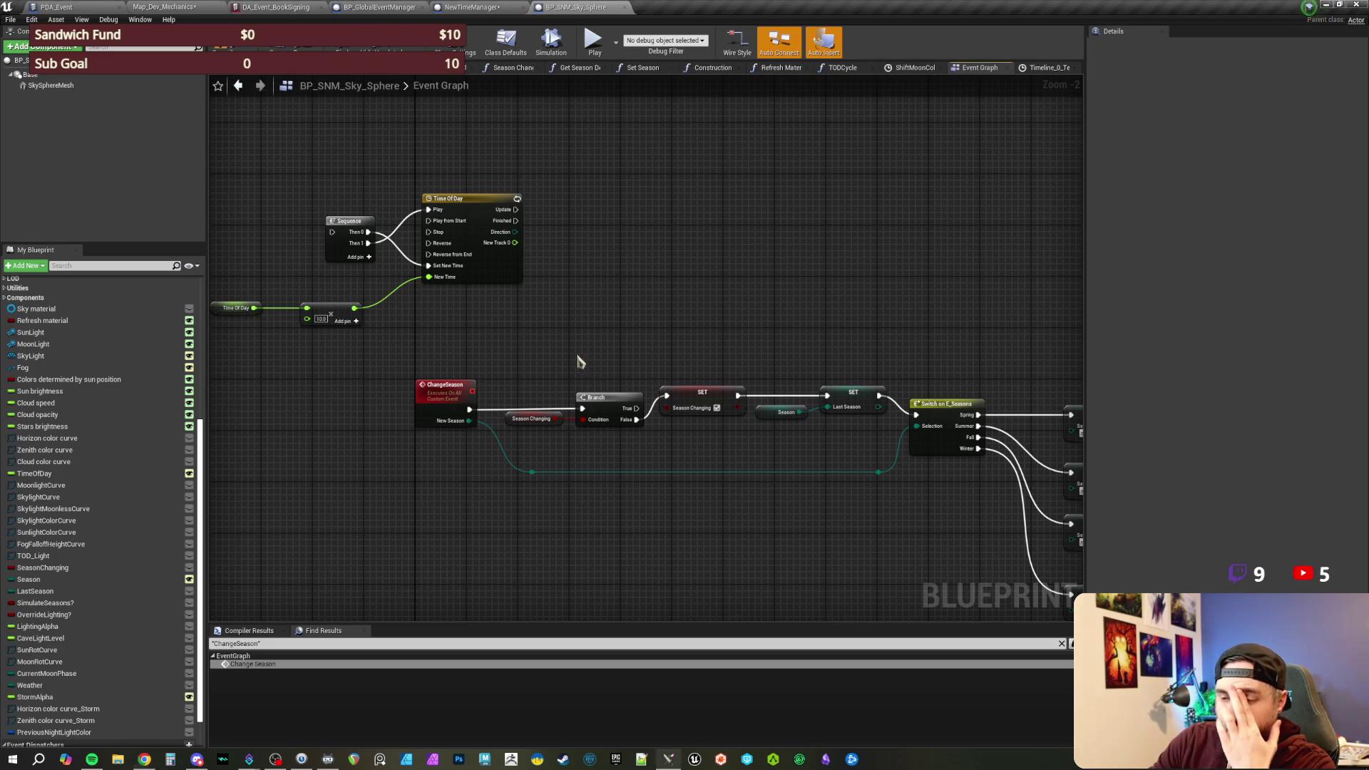
- Check the ChangeSeason event and Season variable settings, then switch to the Map_Dev_Mechanics level
scroll(618, 309, up, 2)
drag(663, 310, 599, 300)
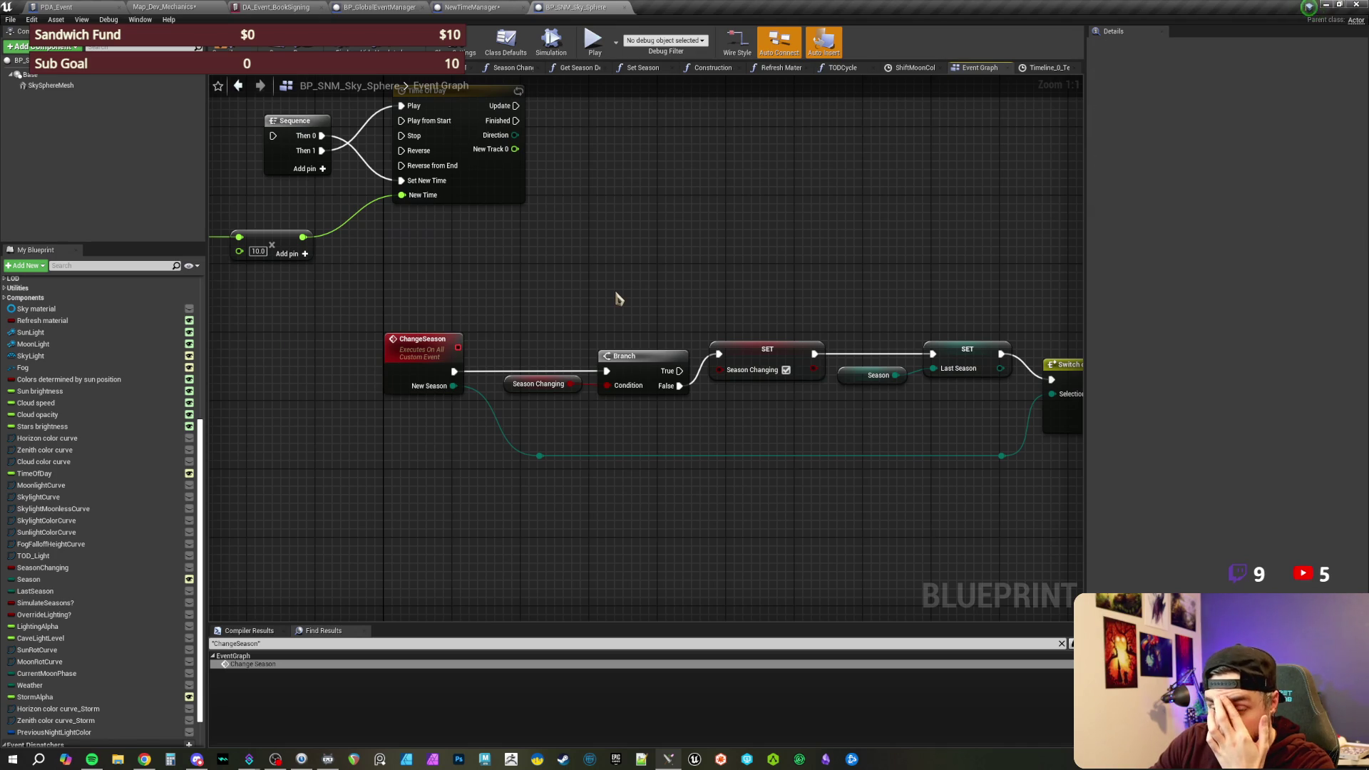
click(403, 343)
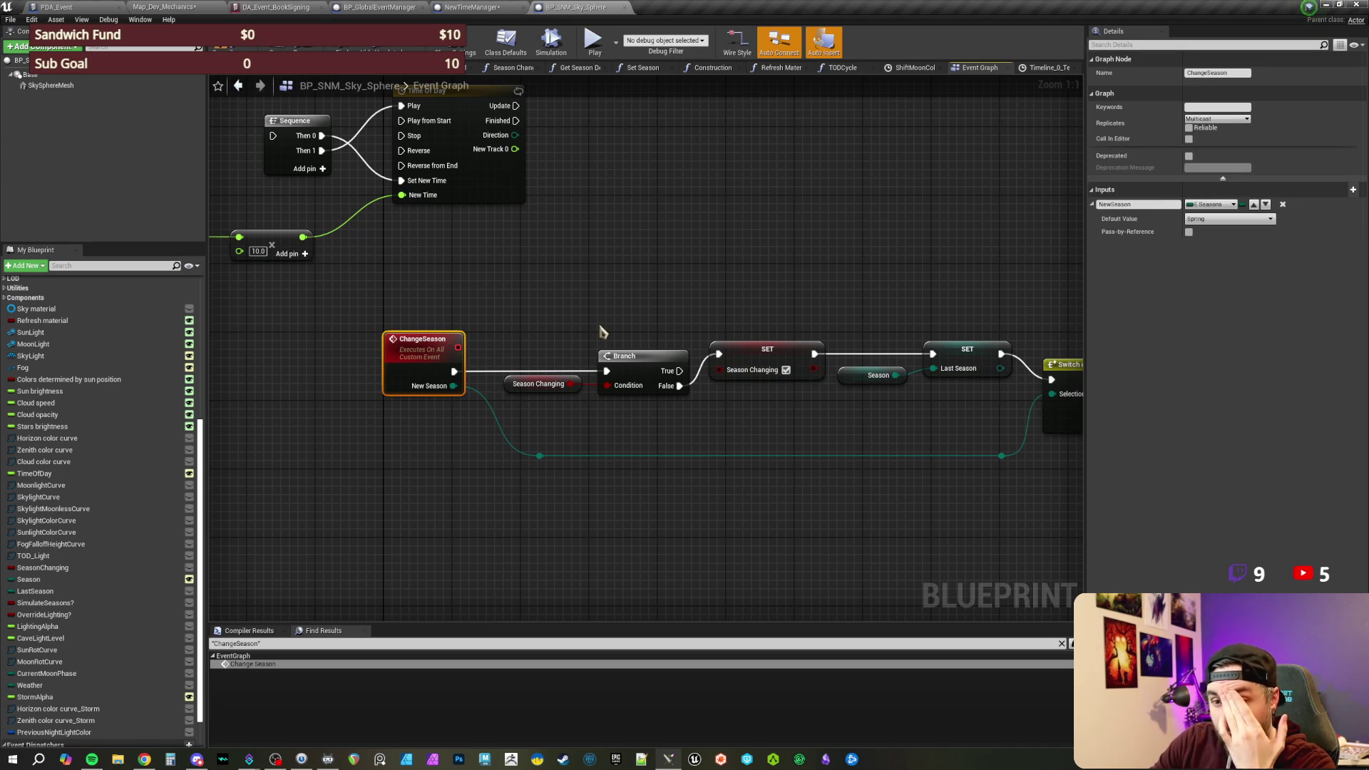
click(599, 330)
click(29, 579)
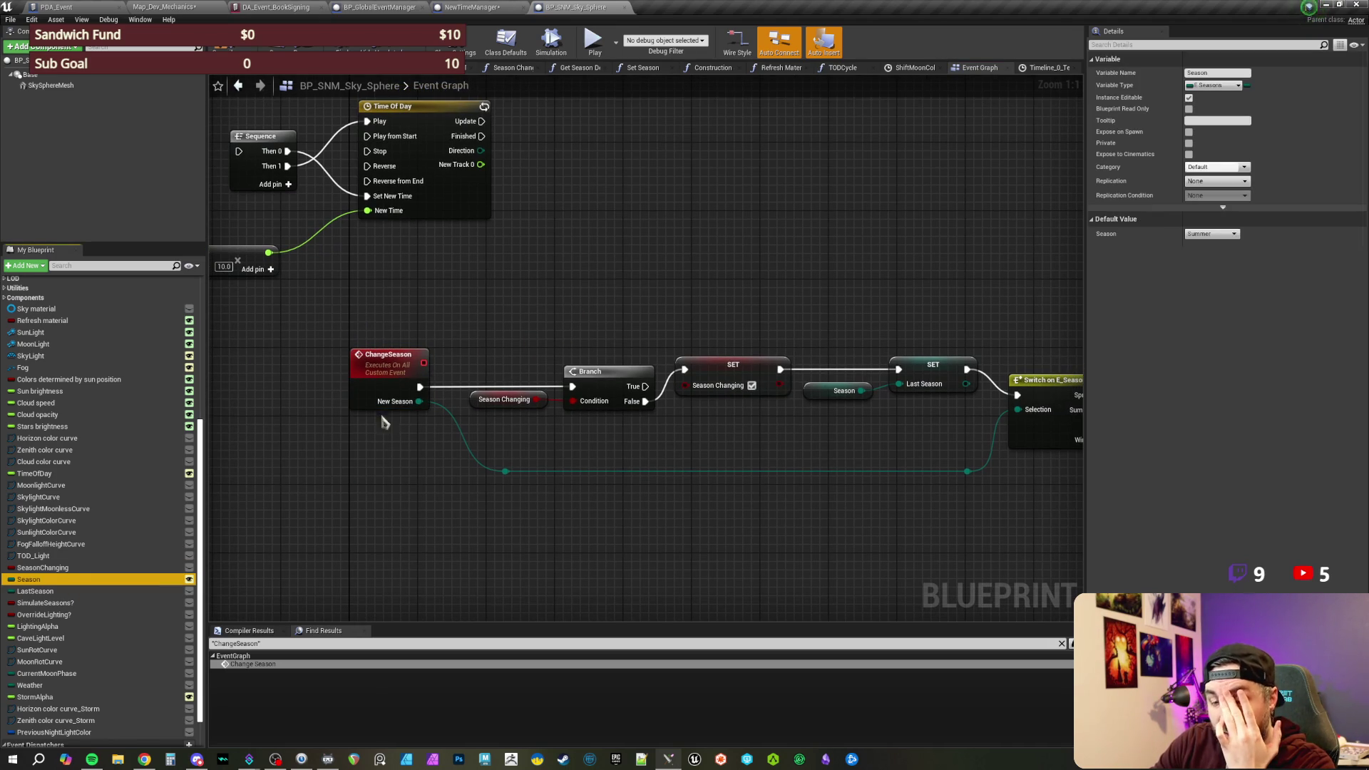
scroll(544, 303, down, 1)
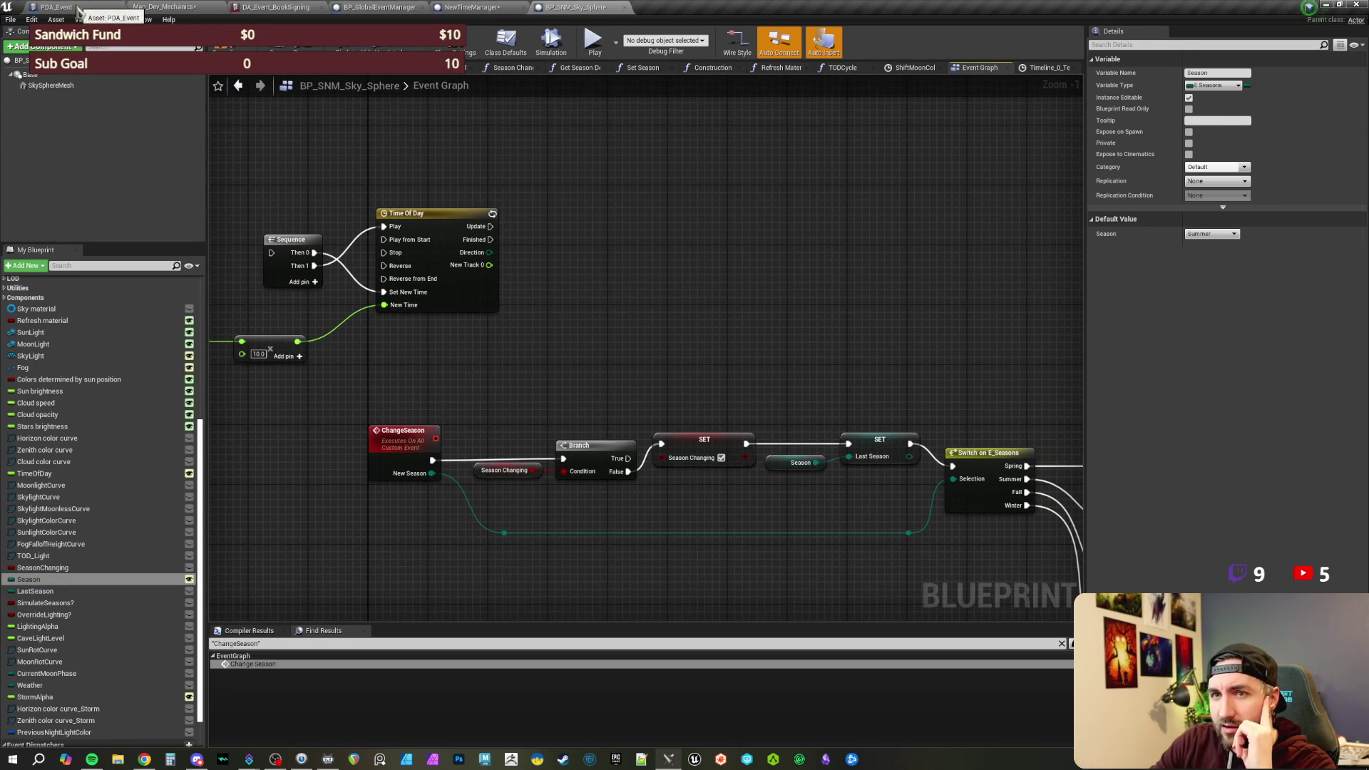
click(107, 9)
click(138, 8)
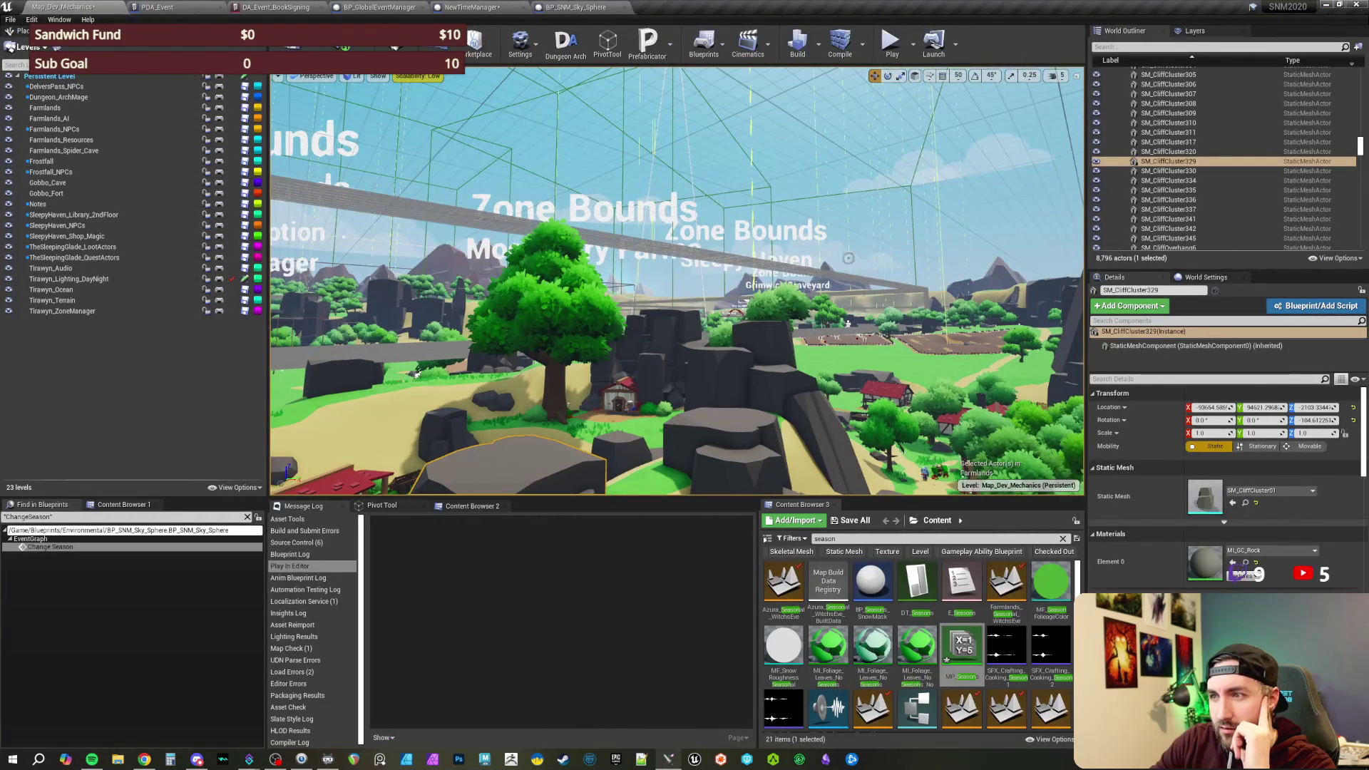
- Select the BP_SkySphere actor in the level and return to the BP_SNM_Sky_Sphere Event Graph
click(848, 322)
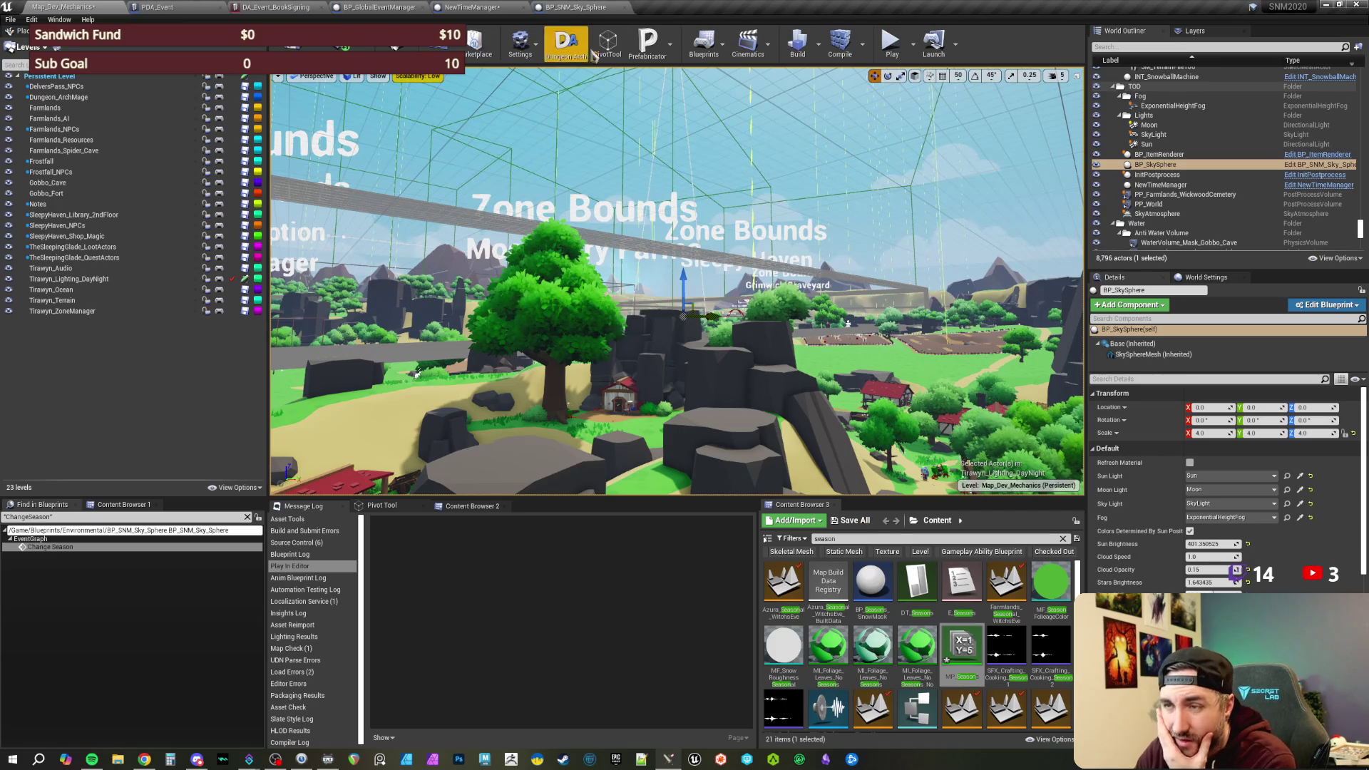
click(576, 8)
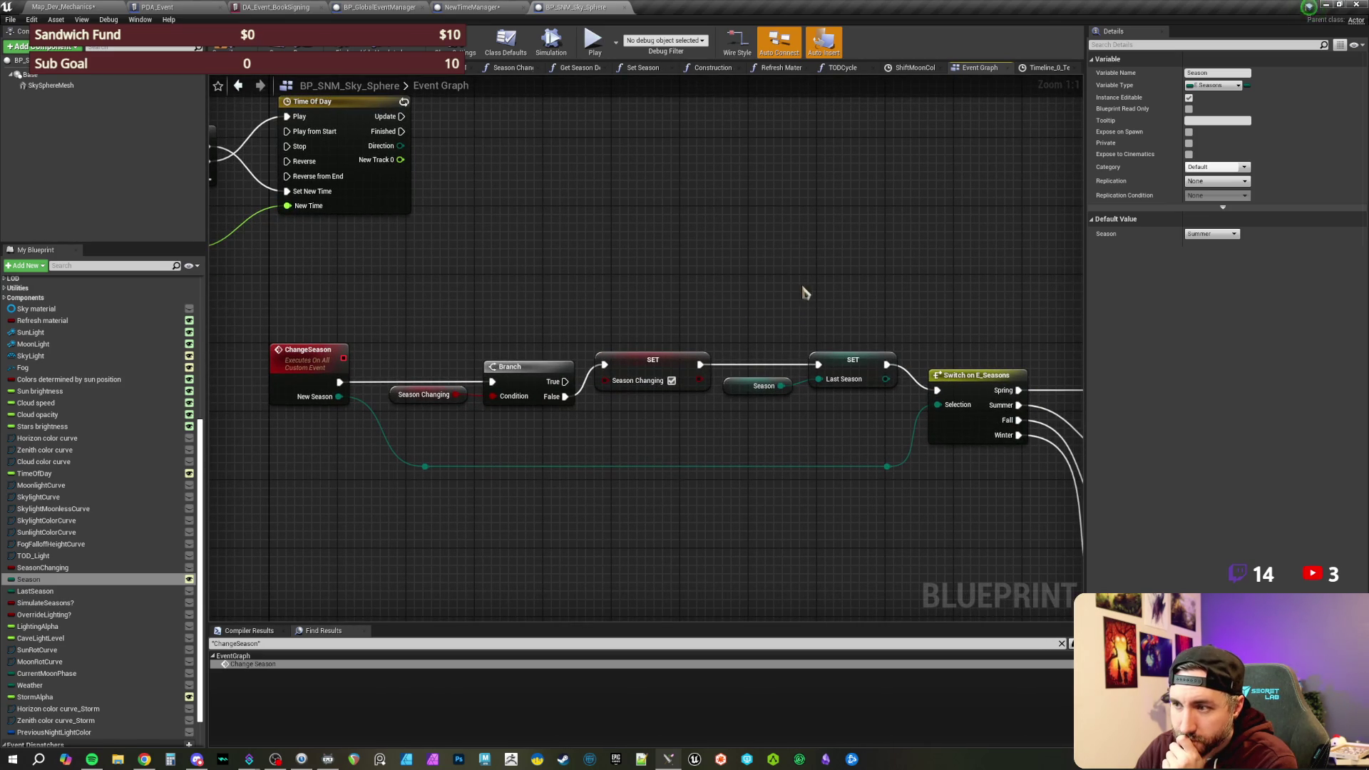
scroll(785, 295, down, 2)
drag(756, 301, 627, 269)
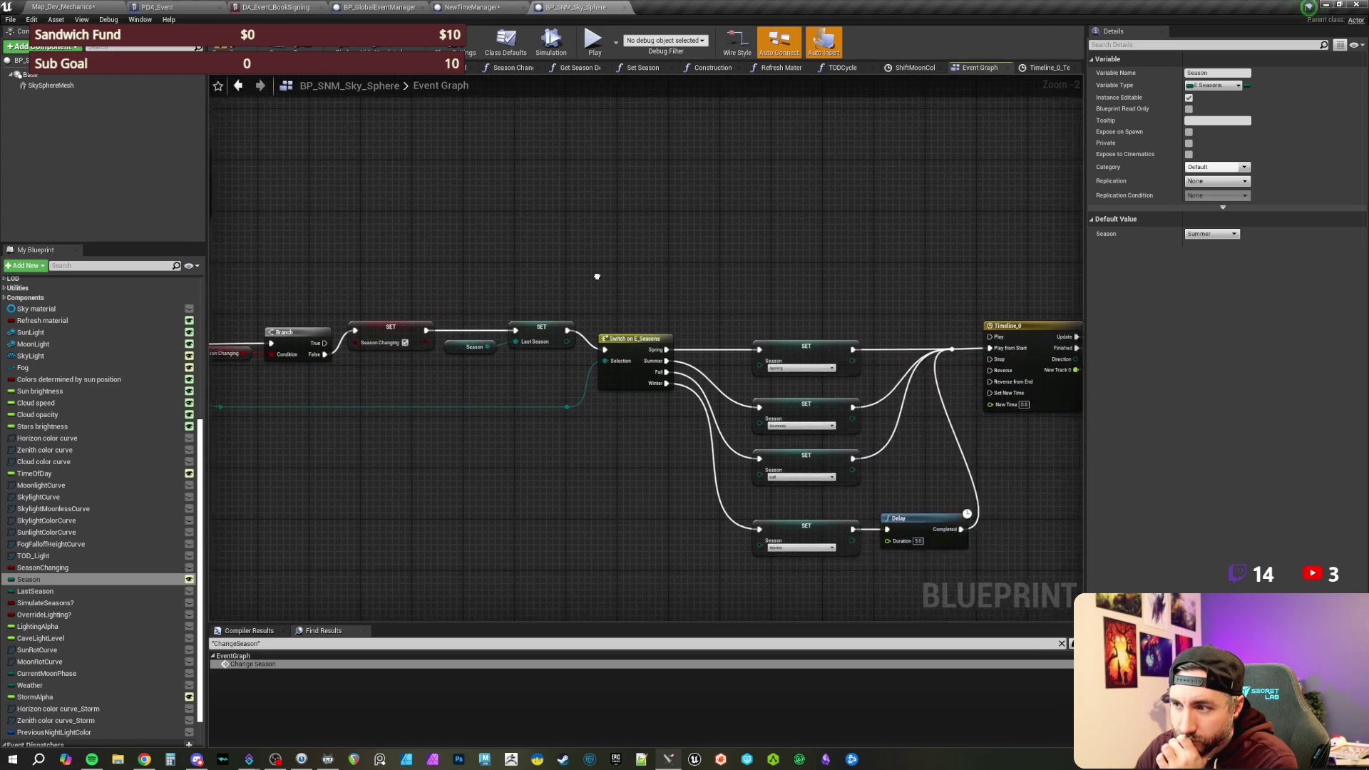
mouse_move(771, 281)
mouse_down()
mouse_move(406, 264)
mouse_move(681, 281)
mouse_up()
scroll(680, 281, up, 1)
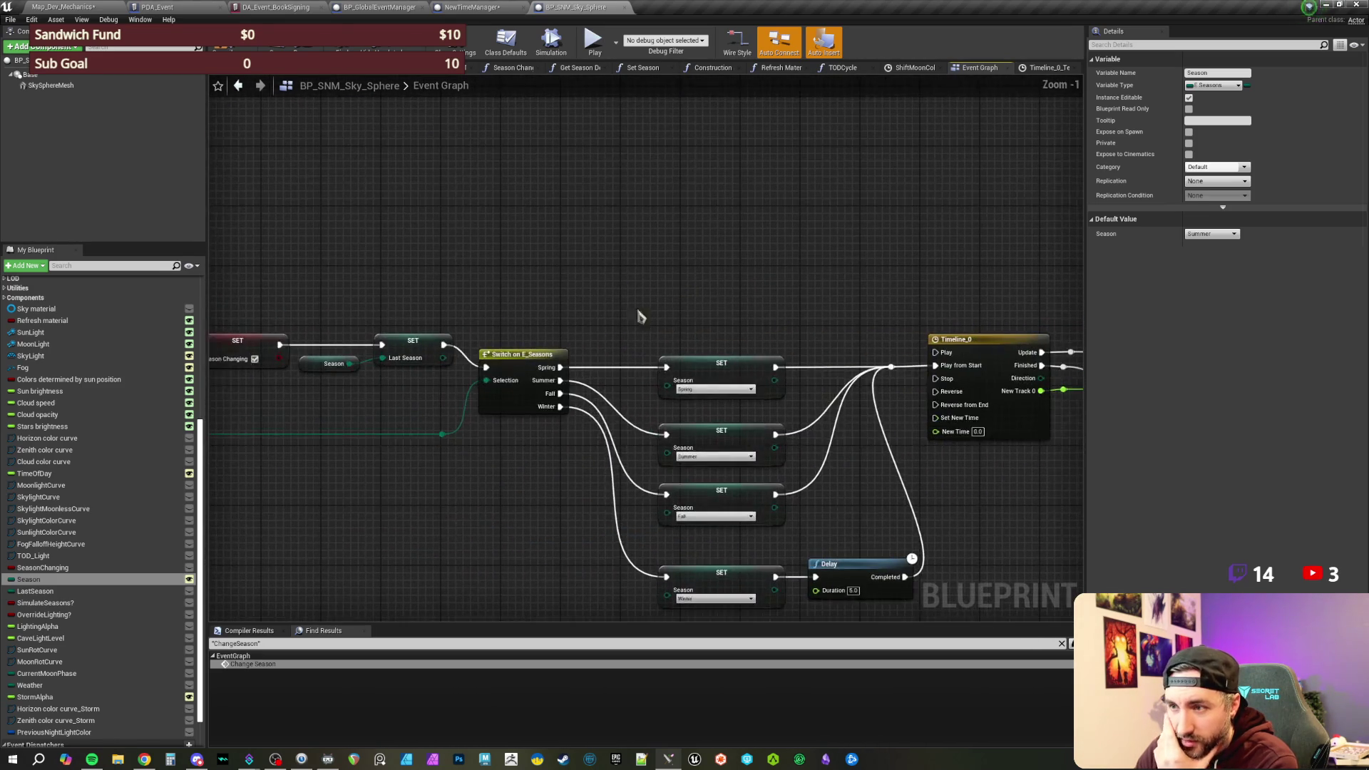
mouse_move(881, 275)
mouse_down()
mouse_move(792, 399)
mouse_move(759, 626)
mouse_up()
click(624, 491)
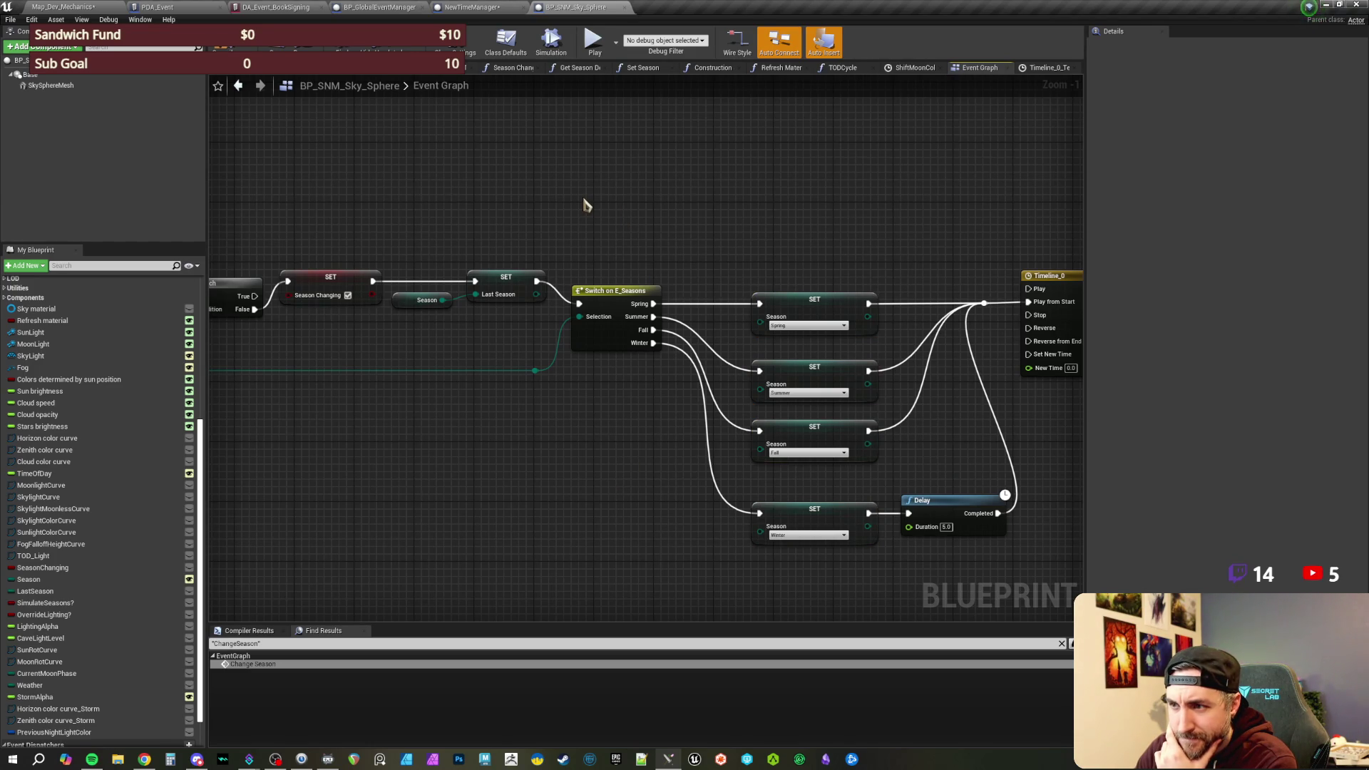
drag(517, 209, 555, 214)
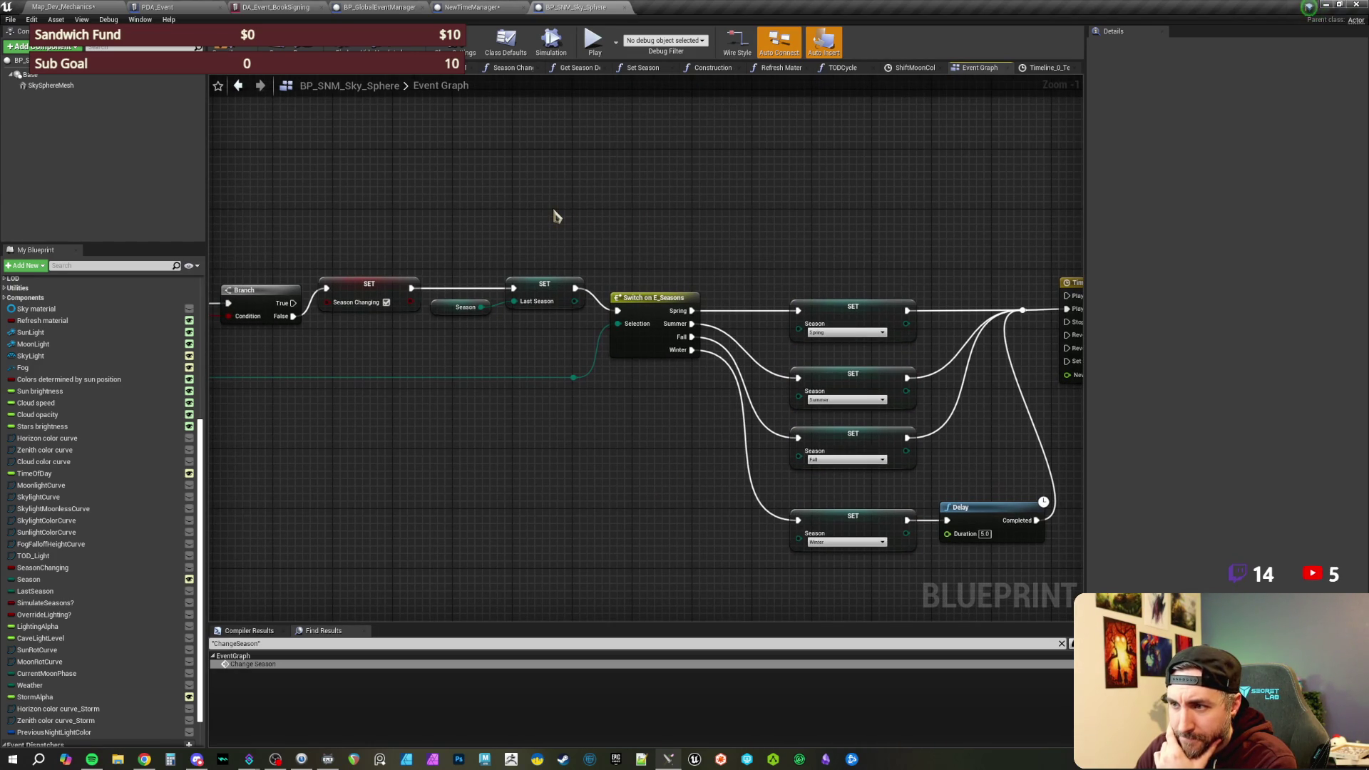
drag(683, 217, 606, 215)
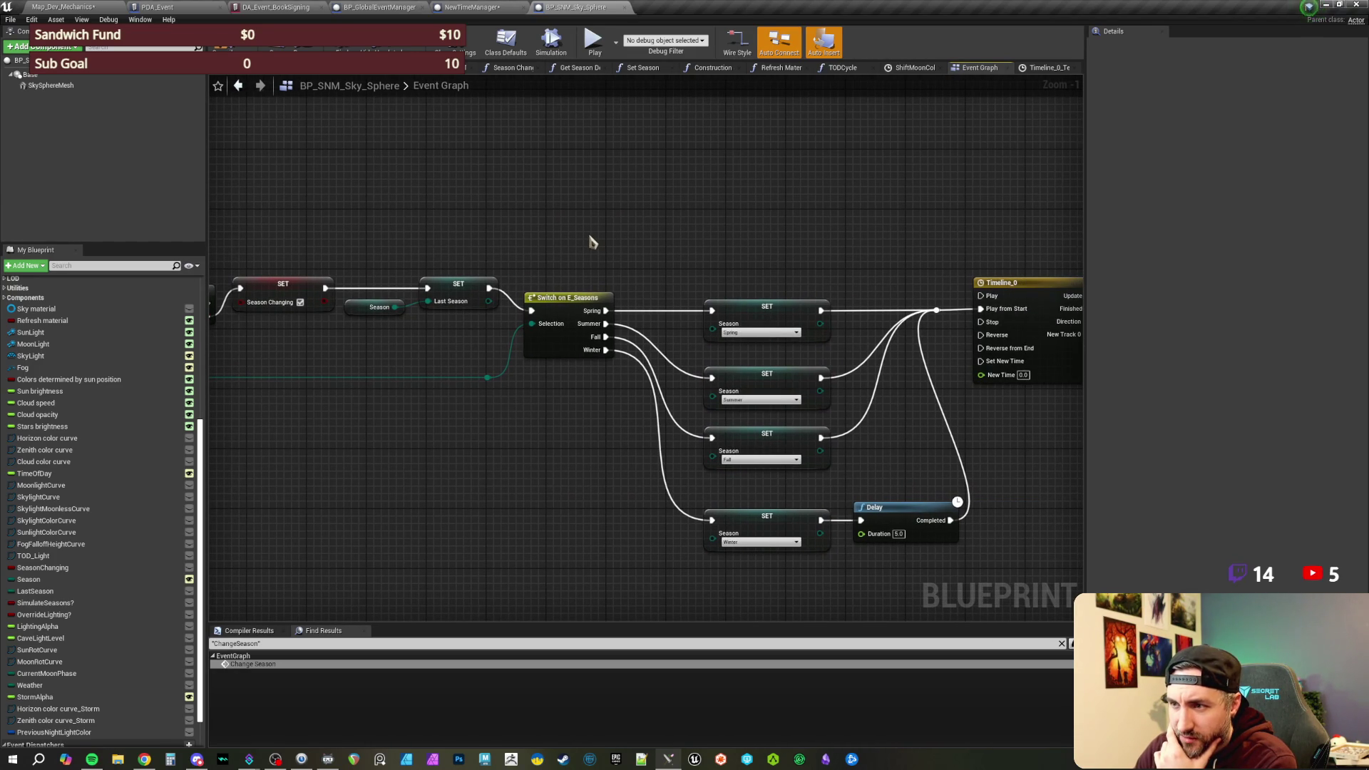
mouse_move(590, 235)
mouse_down()
mouse_move(831, 474)
mouse_move(772, 544)
mouse_up()
click(538, 498)
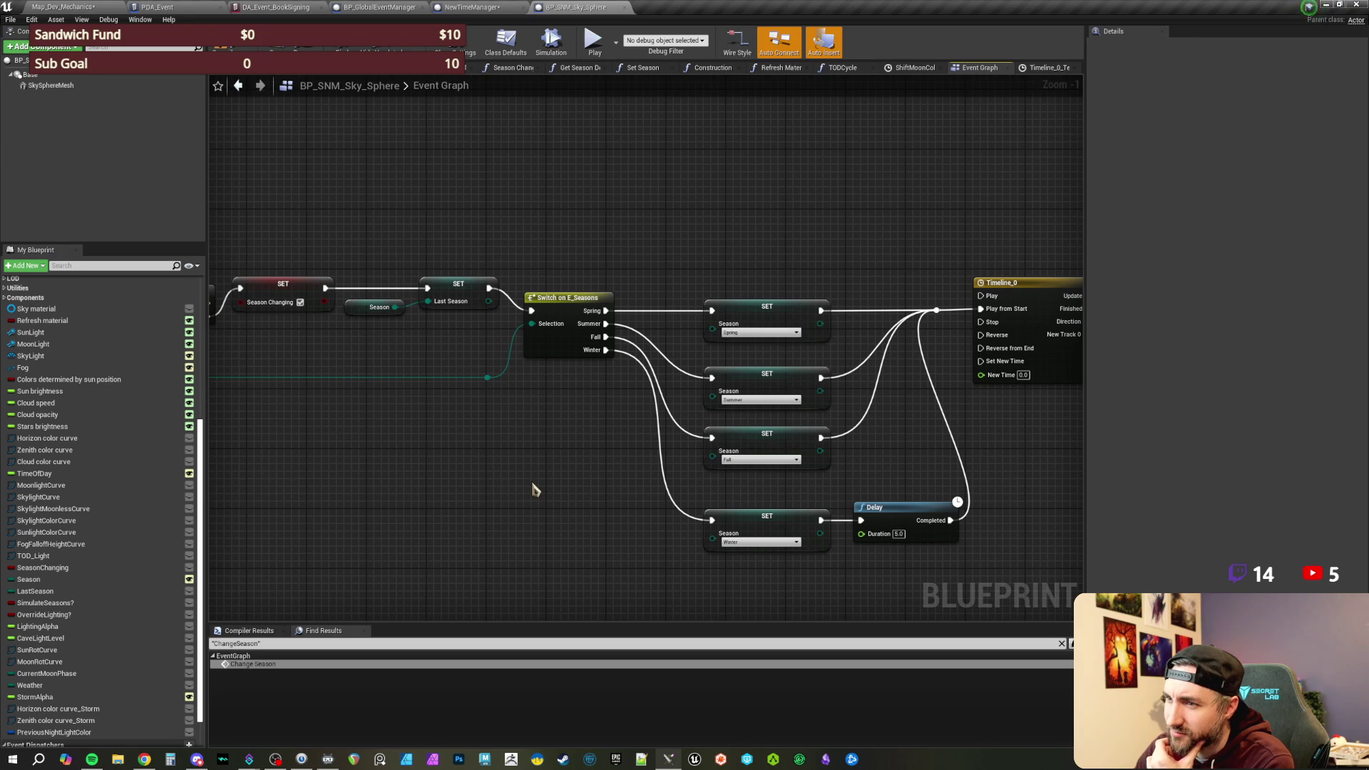
drag(533, 488, 438, 408)
drag(684, 425, 835, 495)
mouse_move(966, 467)
mouse_down()
mouse_move(896, 428)
mouse_move(786, 457)
mouse_move(1042, 235)
mouse_move(1056, 203)
mouse_up()
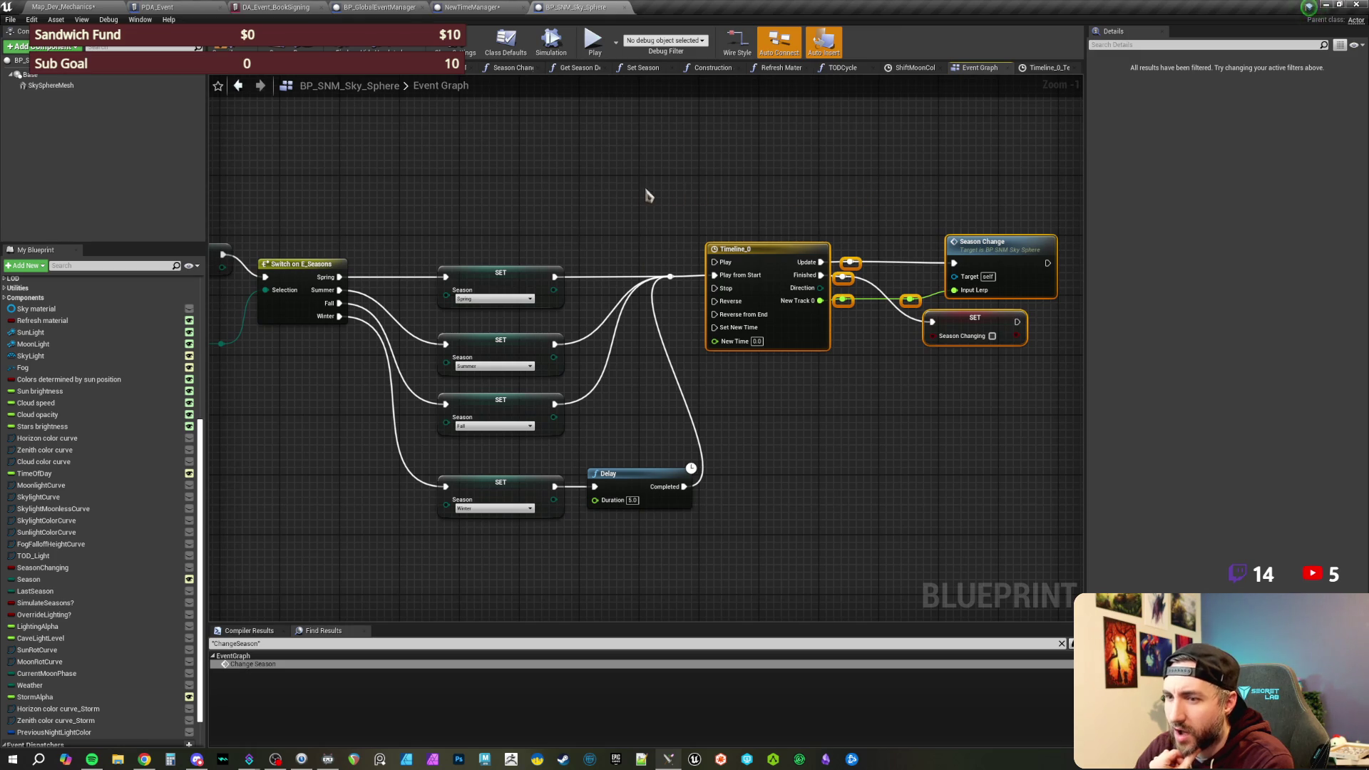
click(579, 184)
double_click(786, 281)
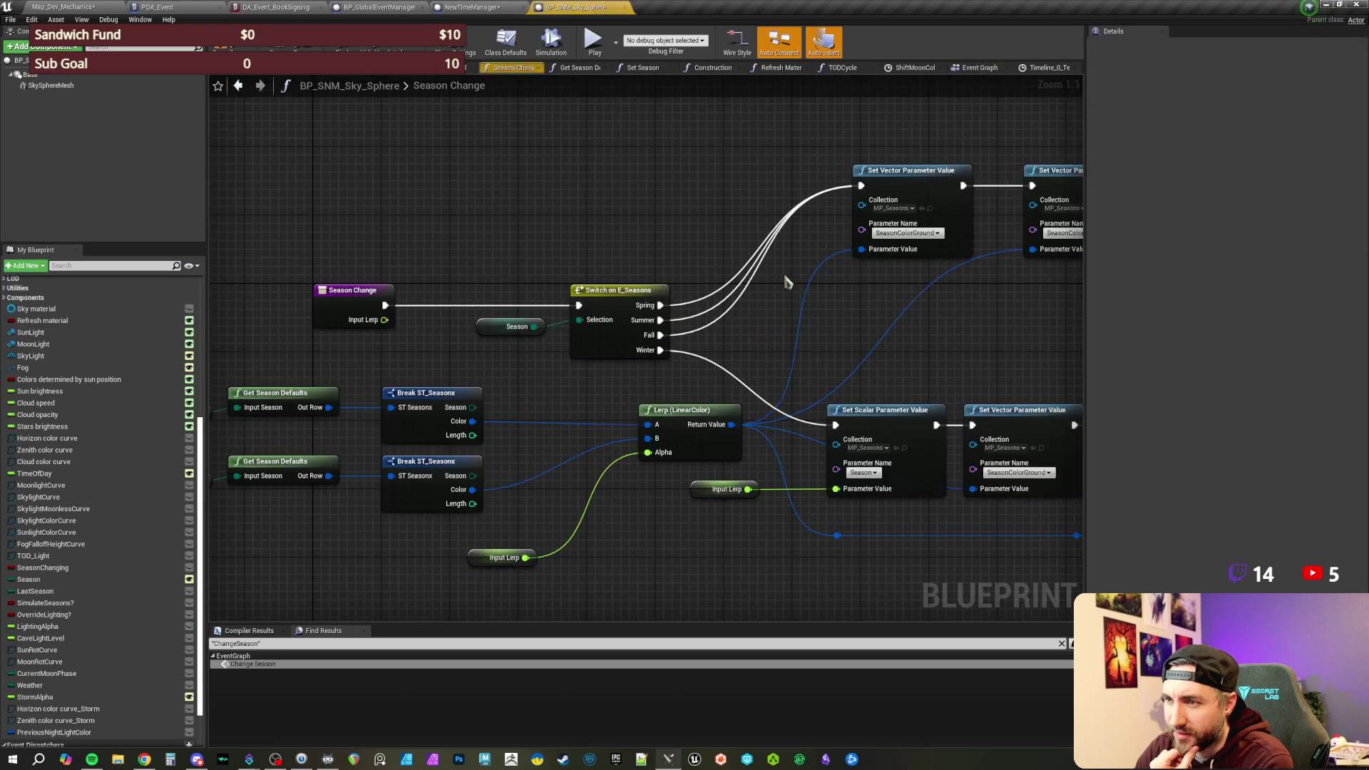
drag(787, 282, 430, 315)
mouse_move(949, 350)
mouse_down()
mouse_move(676, 356)
mouse_move(482, 338)
mouse_up()
scroll(367, 214, down, 3)
click(238, 85)
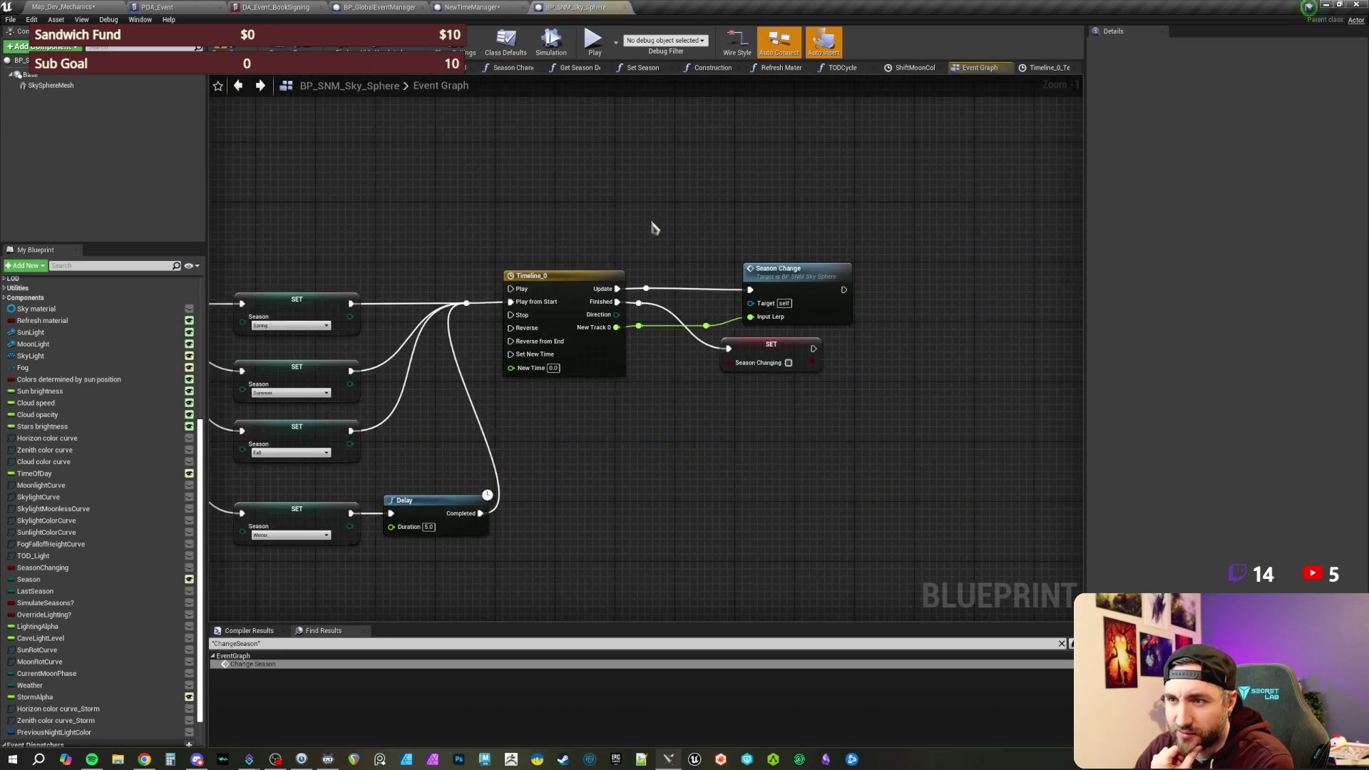
mouse_move(324, 236)
mouse_down()
mouse_move(556, 223)
mouse_move(633, 341)
mouse_move(773, 254)
mouse_move(789, 223)
mouse_up()
scroll(713, 233, up, 1)
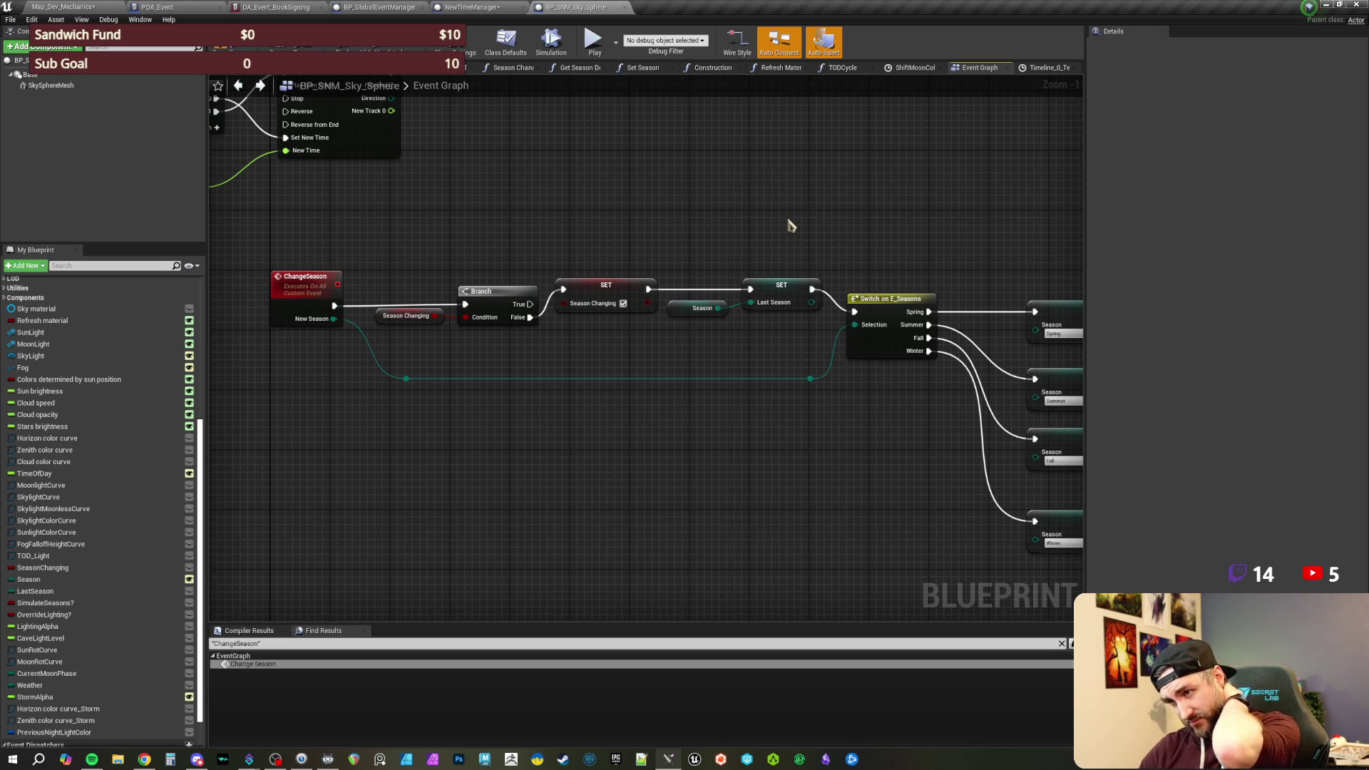
mouse_move(791, 226)
mouse_down()
mouse_move(734, 244)
mouse_move(951, 251)
mouse_up()
- Set the ChangeSeason event's replication to Not Replicated
click(473, 308)
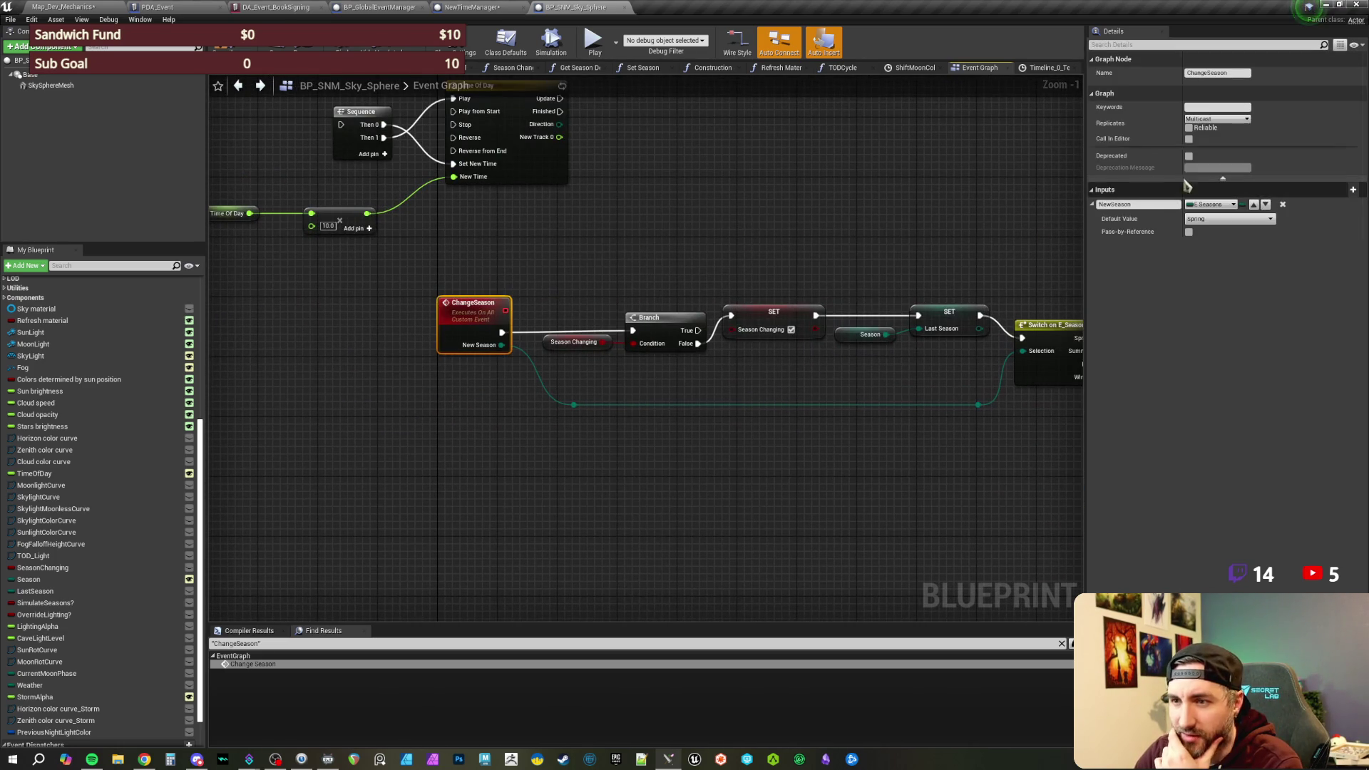
click(1217, 120)
click(1209, 127)
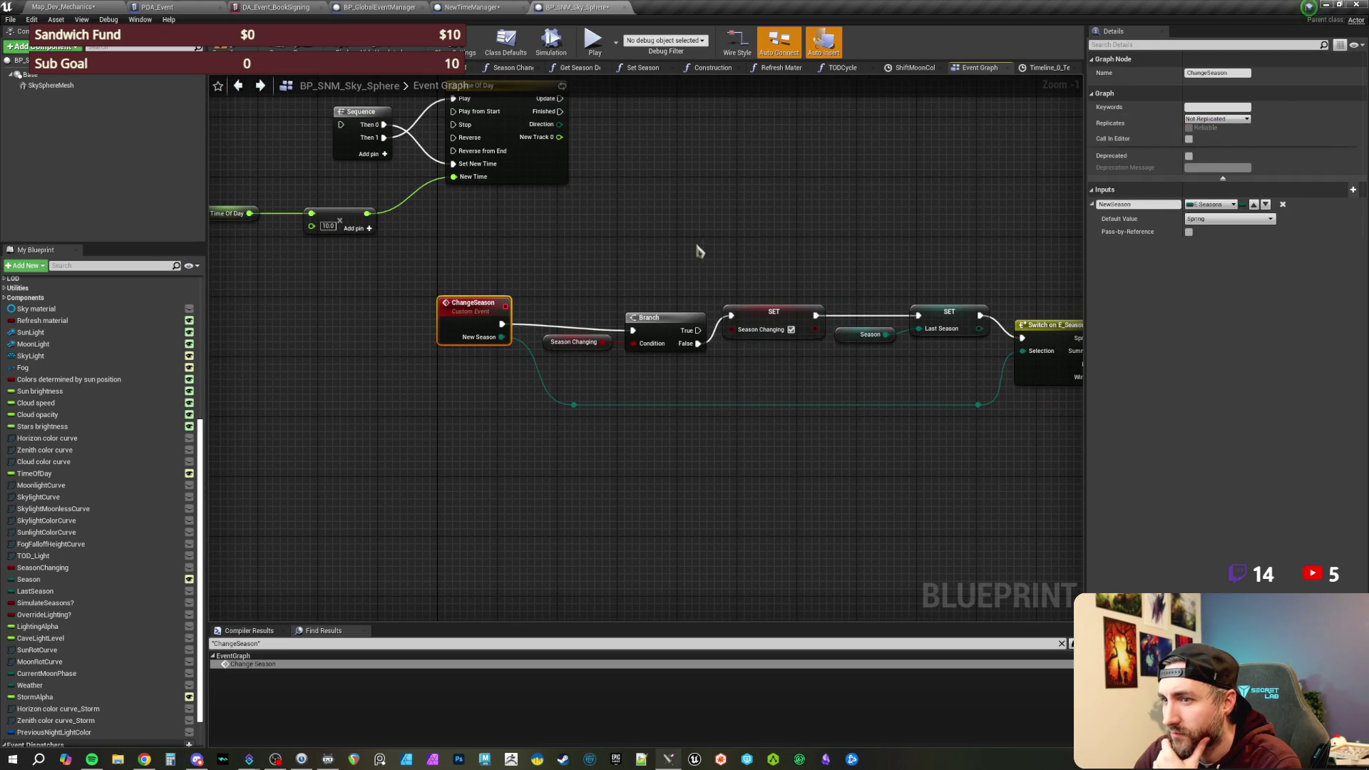
click(706, 250)
- Wrap ChangeSeason in a comment reading 'This needs to be handled locally.' and save the blueprint
scroll(596, 269, up, 1)
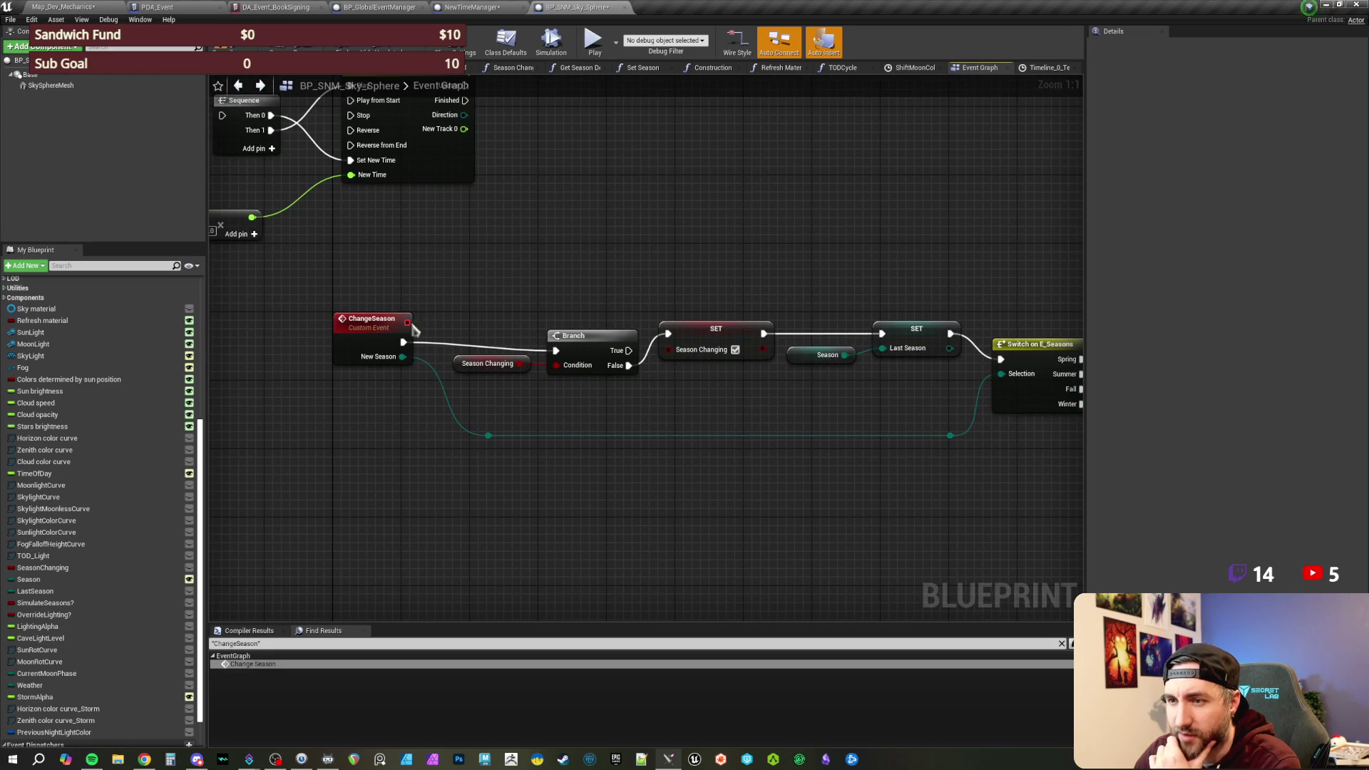
drag(388, 325, 398, 319)
text(cThis needs )
text(to be handled)
text( by rep)
key(BackSpace)
key(BackSpace)
key(BackSpace)
key(Return)
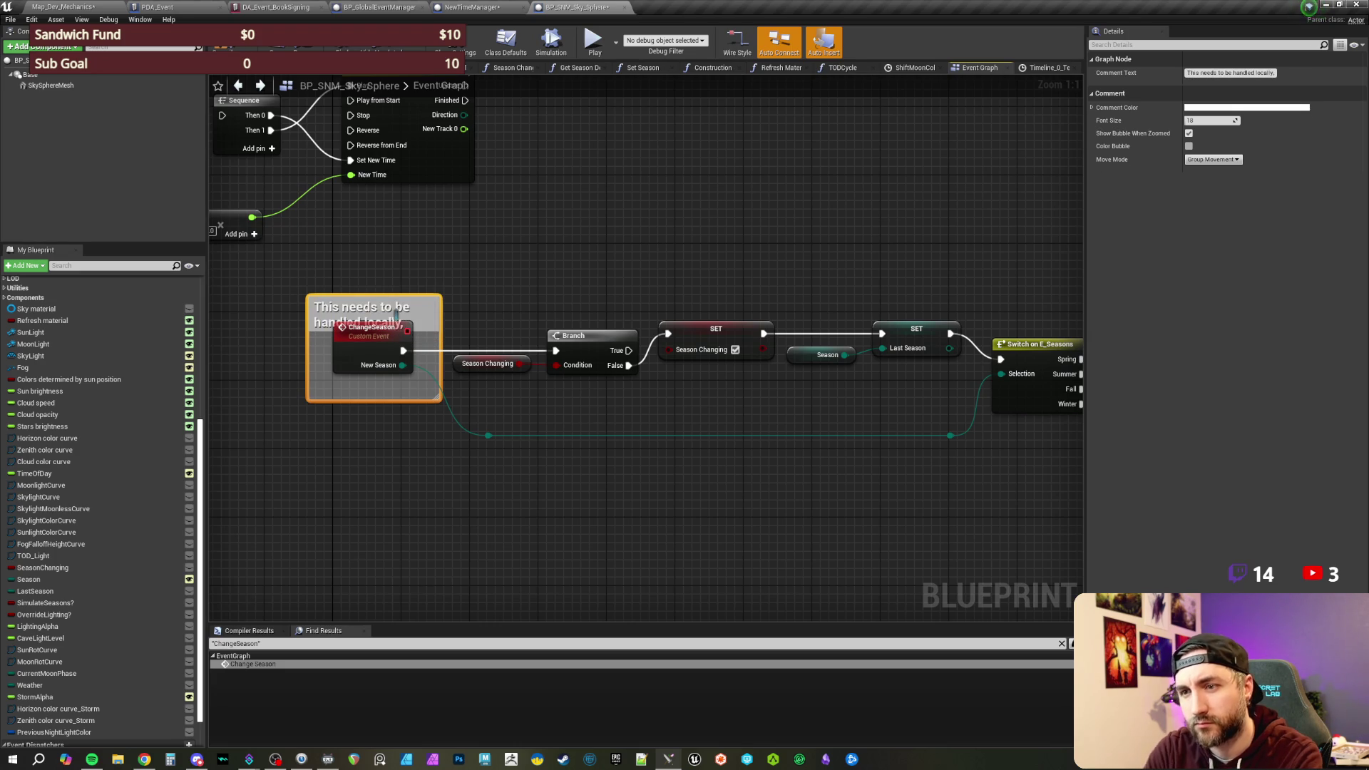
drag(554, 271, 454, 256)
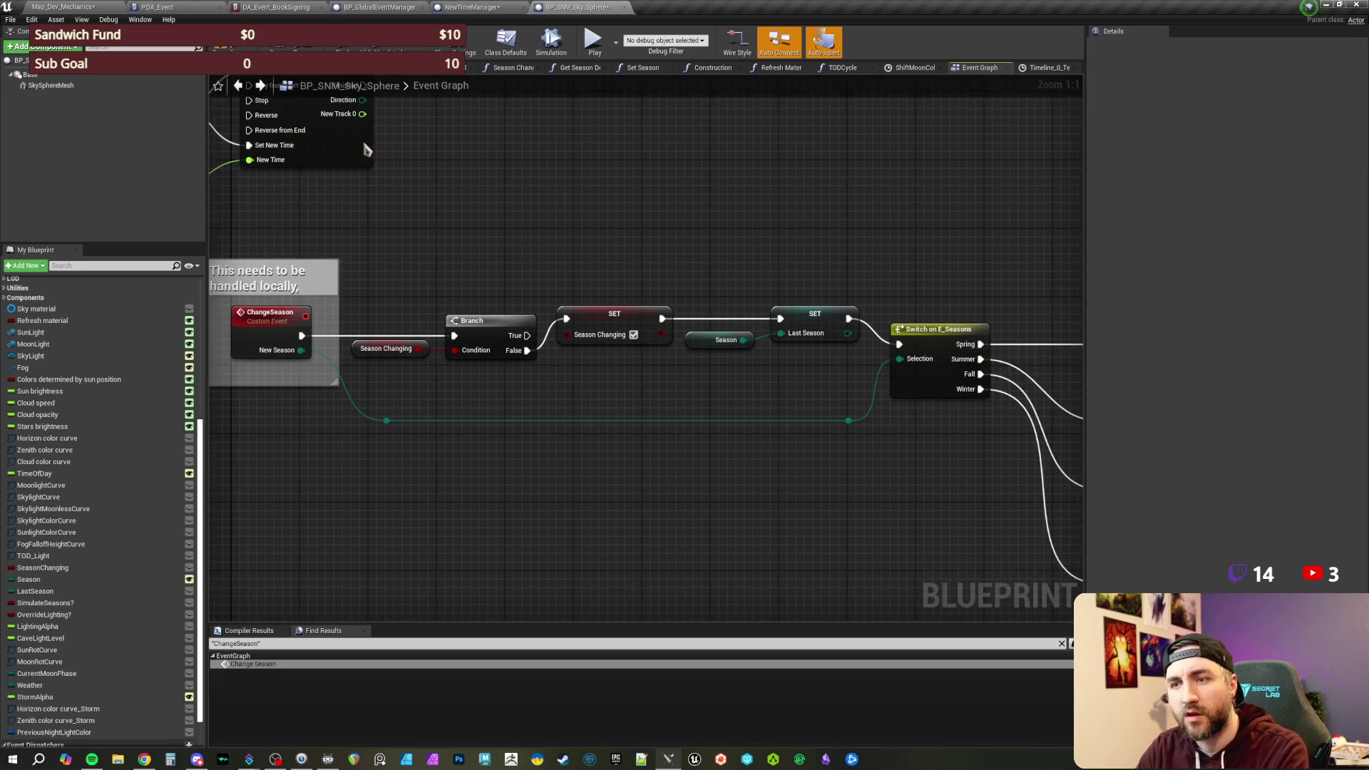
key(ctrl+s)
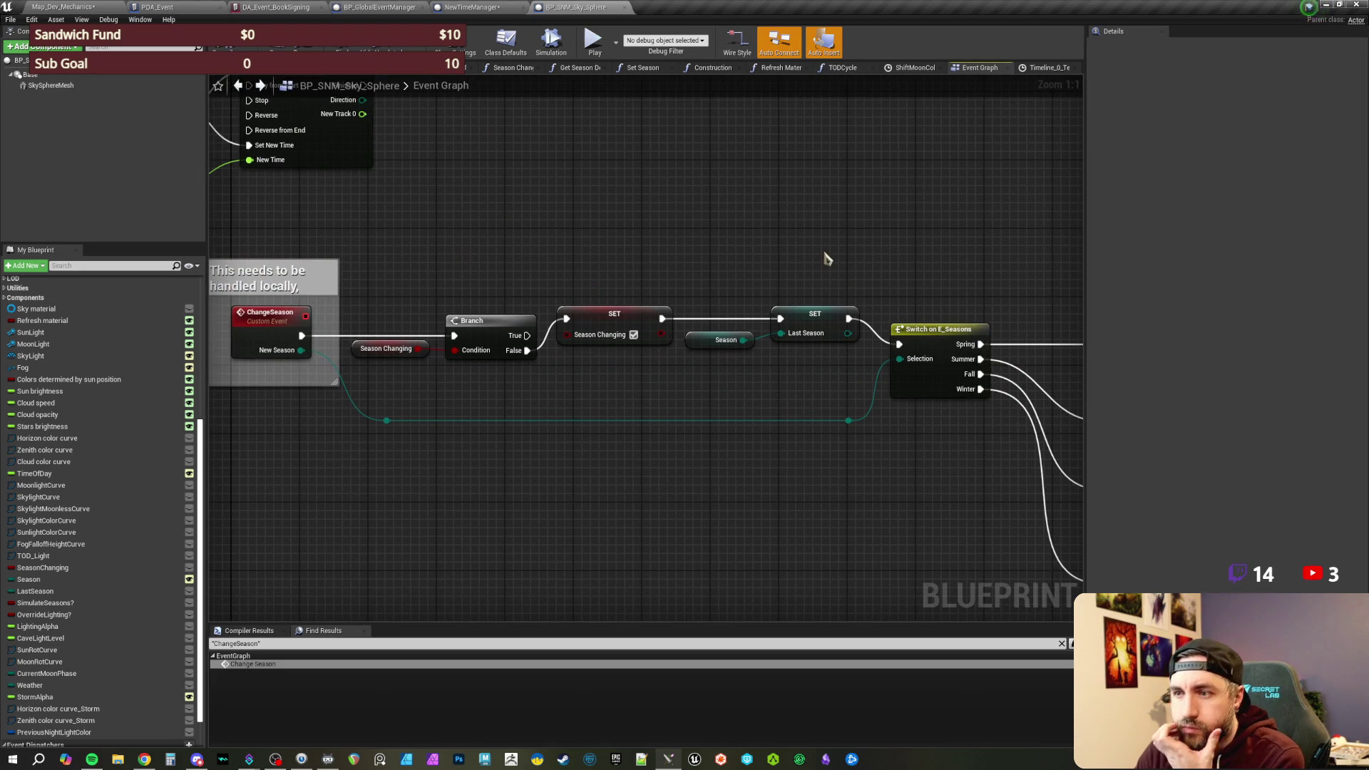
drag(804, 244, 842, 262)
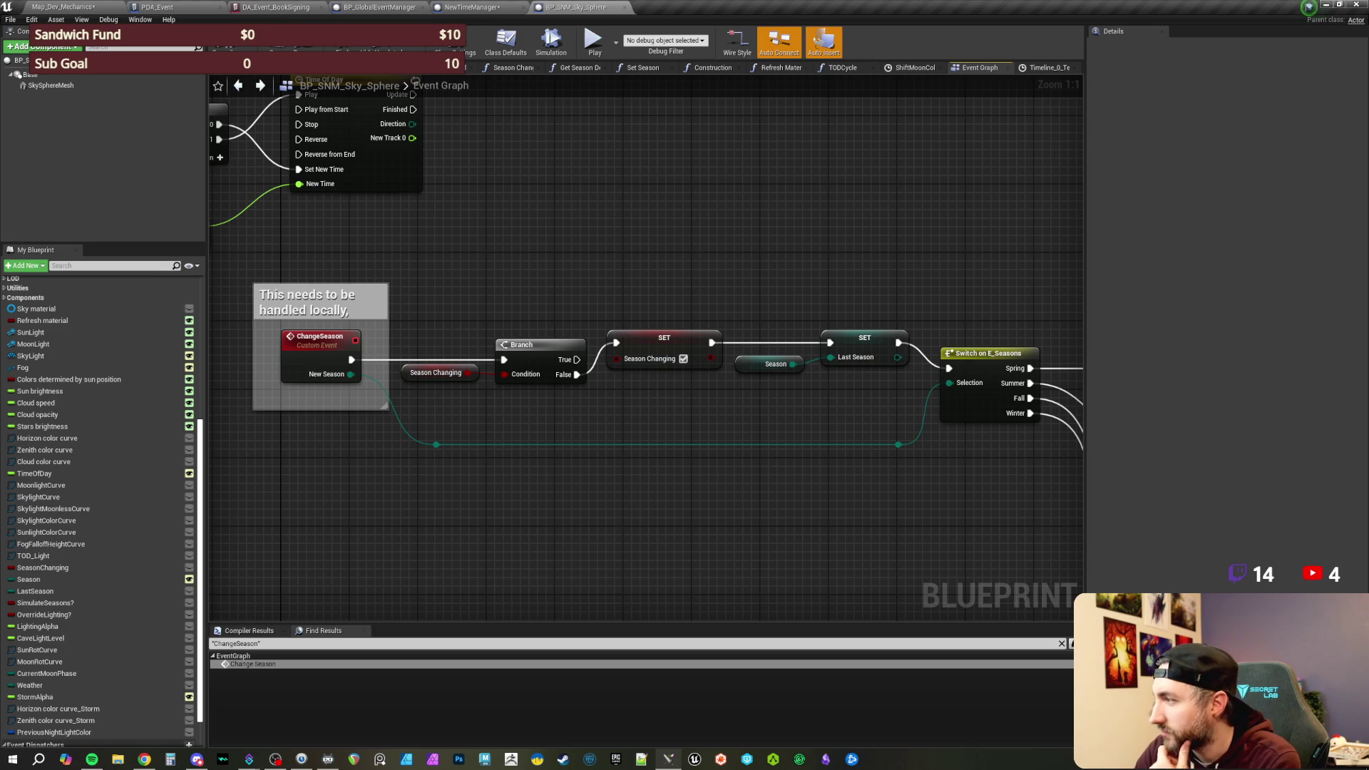
key(alt+Tab)
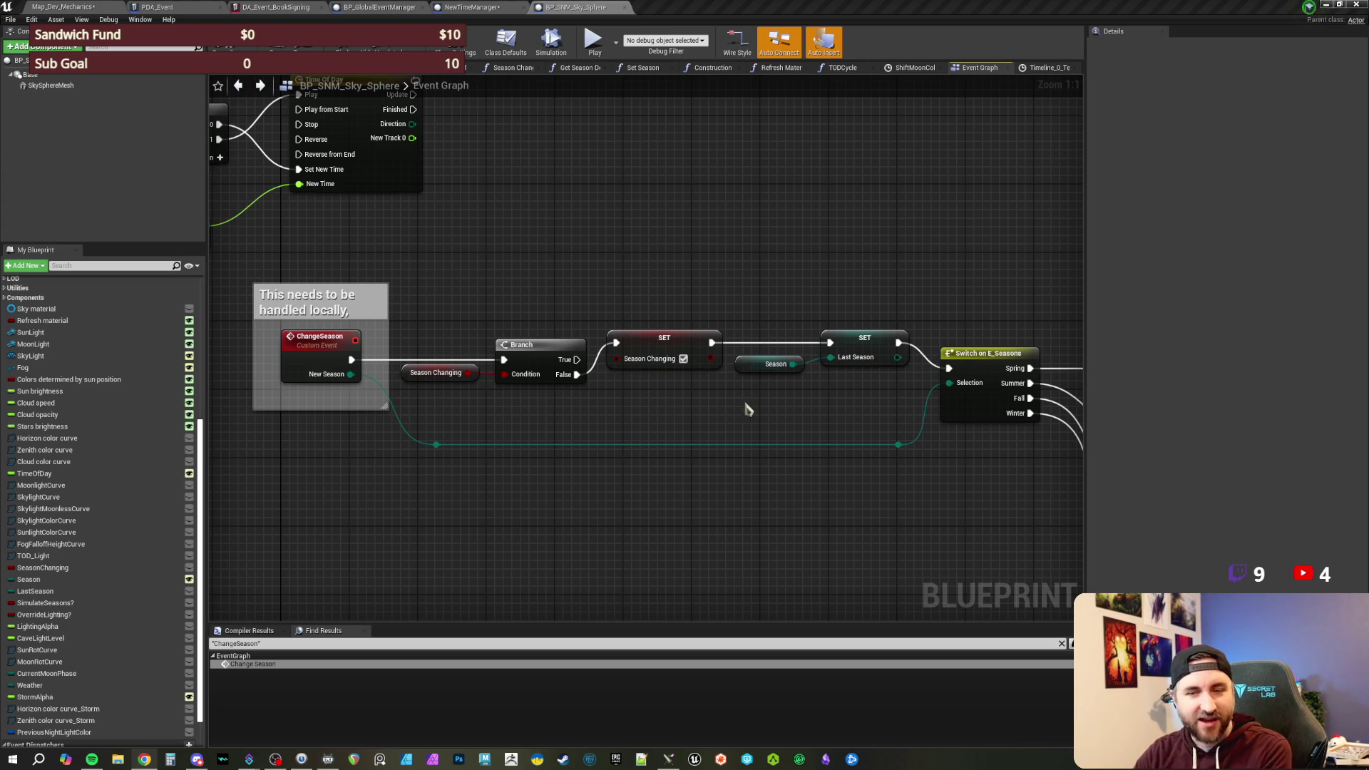
mouse_move(285, 248)
mouse_down()
mouse_move(650, 436)
mouse_move(918, 520)
mouse_move(998, 517)
mouse_move(993, 485)
mouse_up()
click(699, 285)
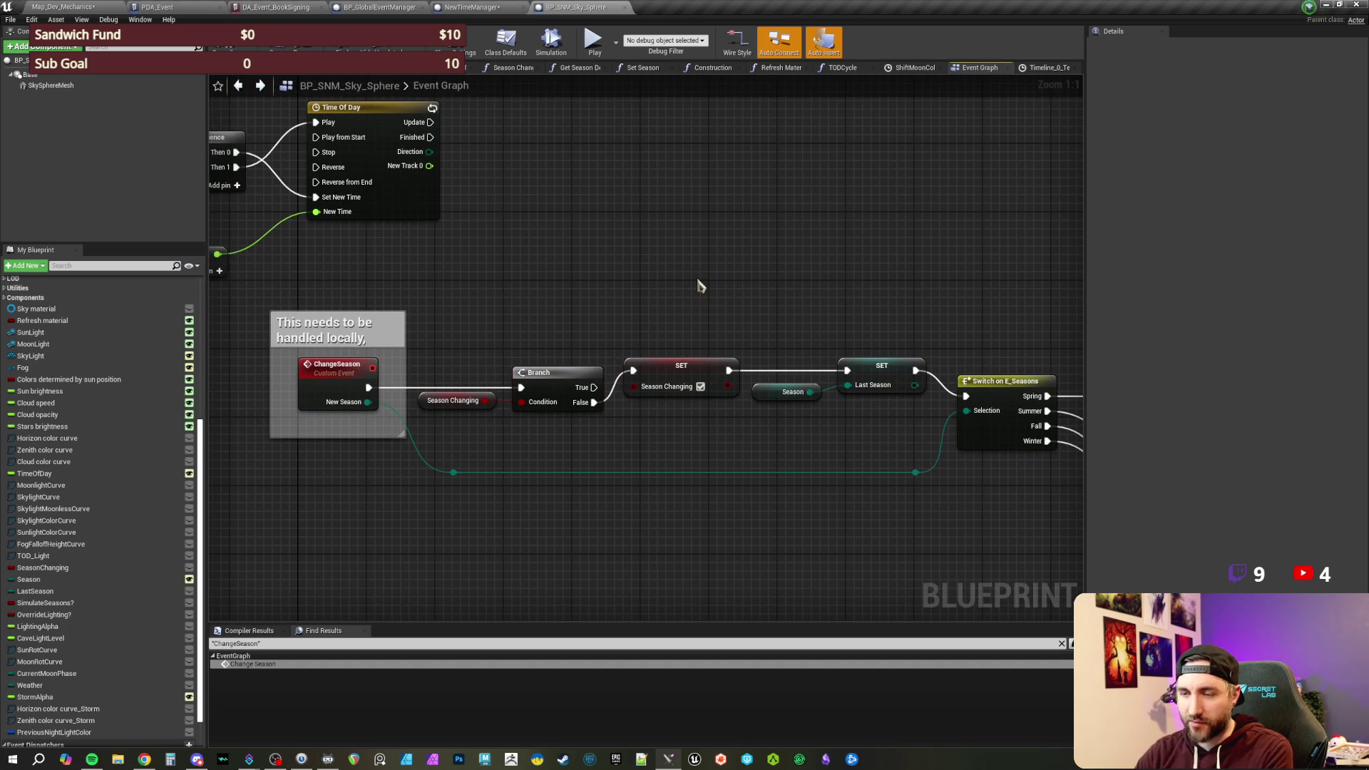
- Pan around the Event Graph to survey the BeginPlay, Event Tick and New Moon logic
scroll(699, 285, down, 1)
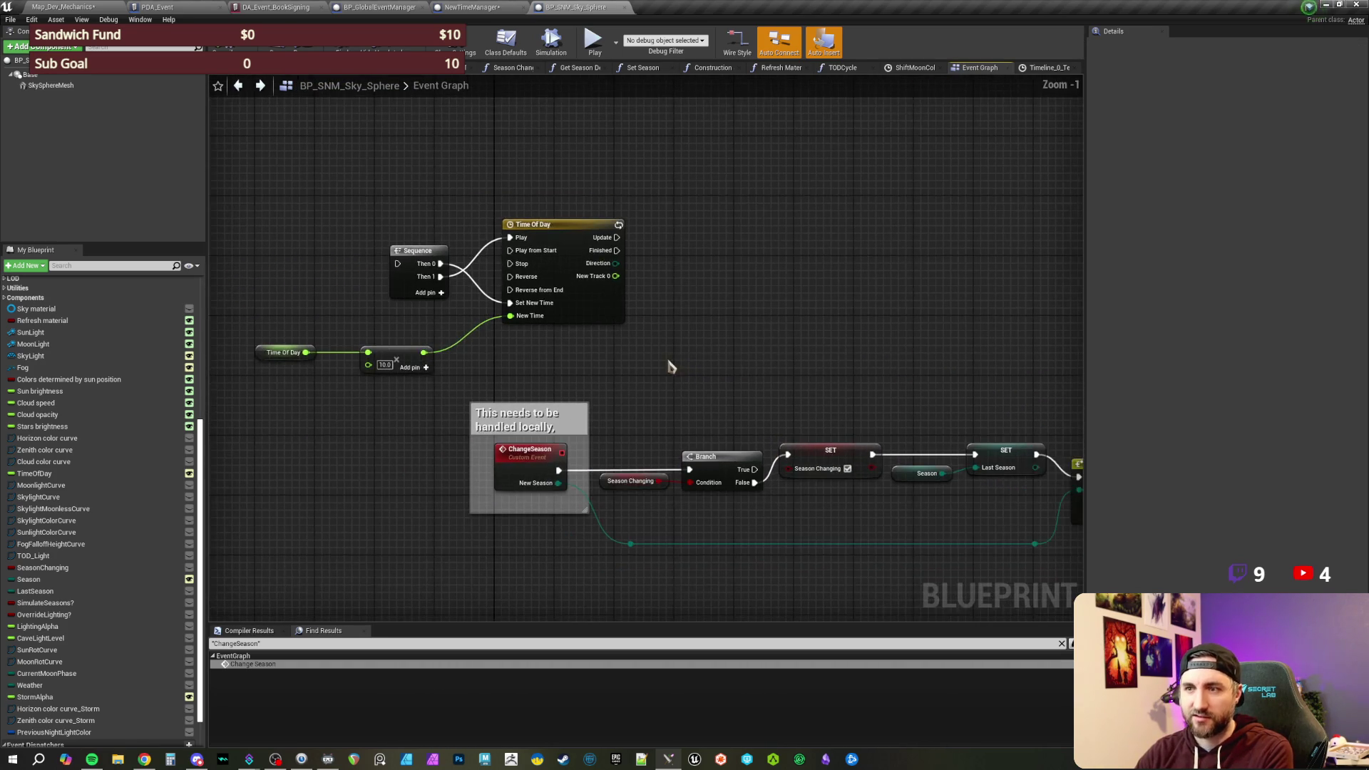
drag(590, 378, 642, 410)
drag(804, 345, 678, 336)
scroll(679, 336, down, 1)
scroll(612, 453, up, 2)
drag(636, 221, 670, 483)
scroll(550, 183, down, 1)
drag(549, 183, 773, 315)
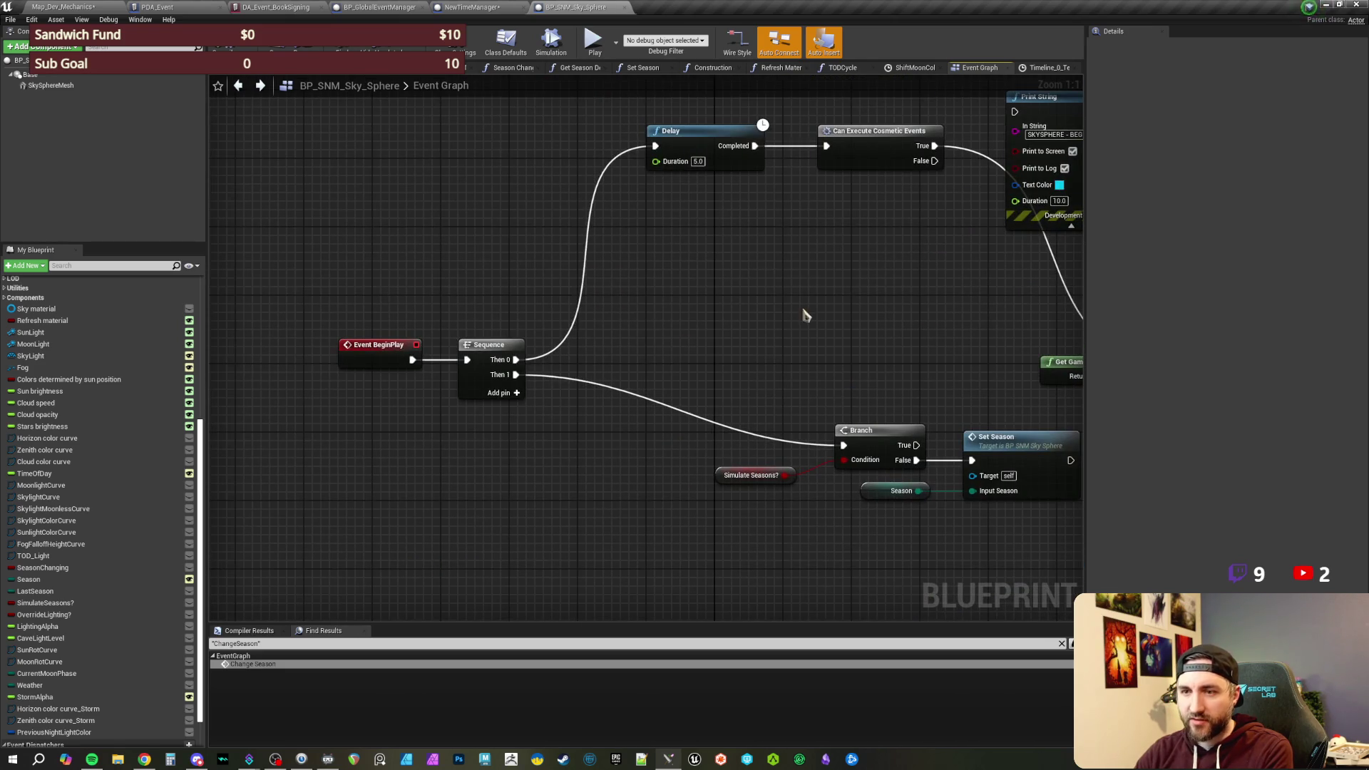
scroll(798, 309, up, 1)
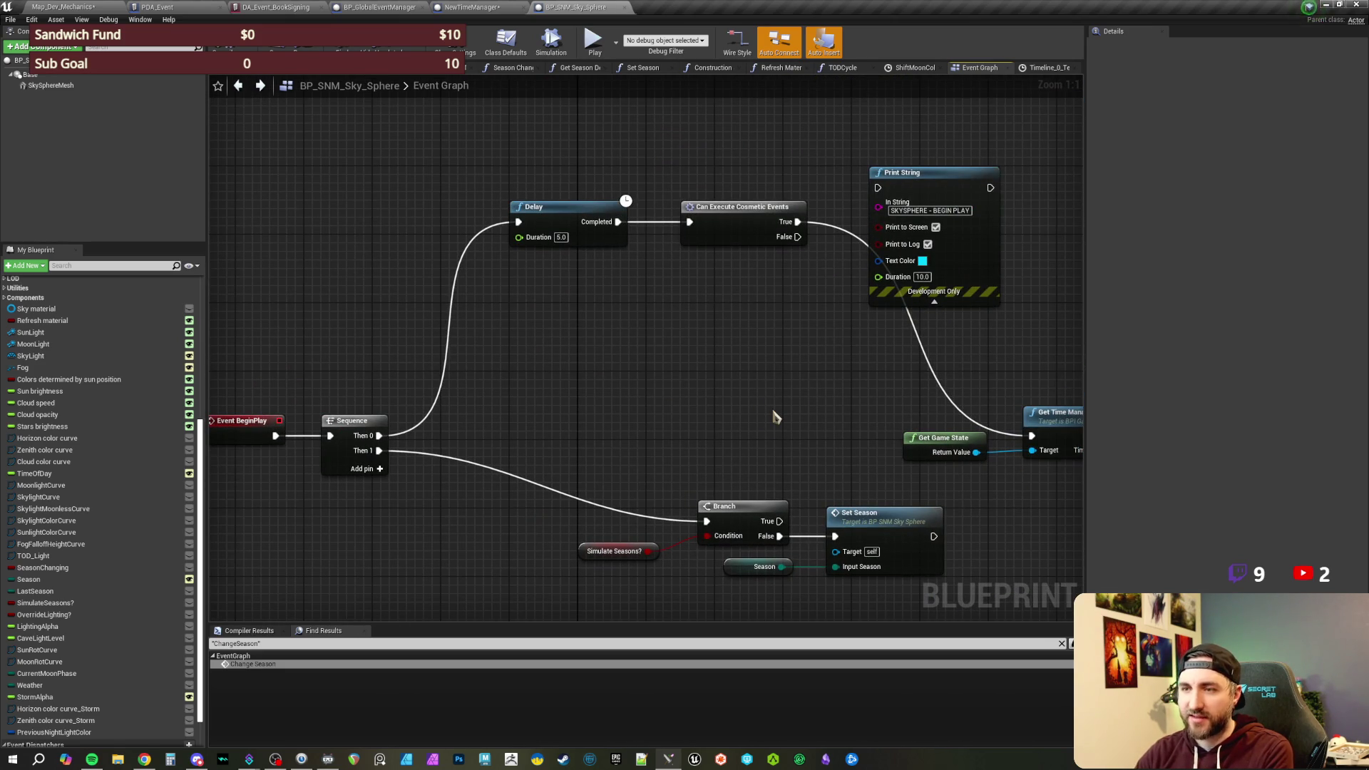
scroll(776, 417, down, 1)
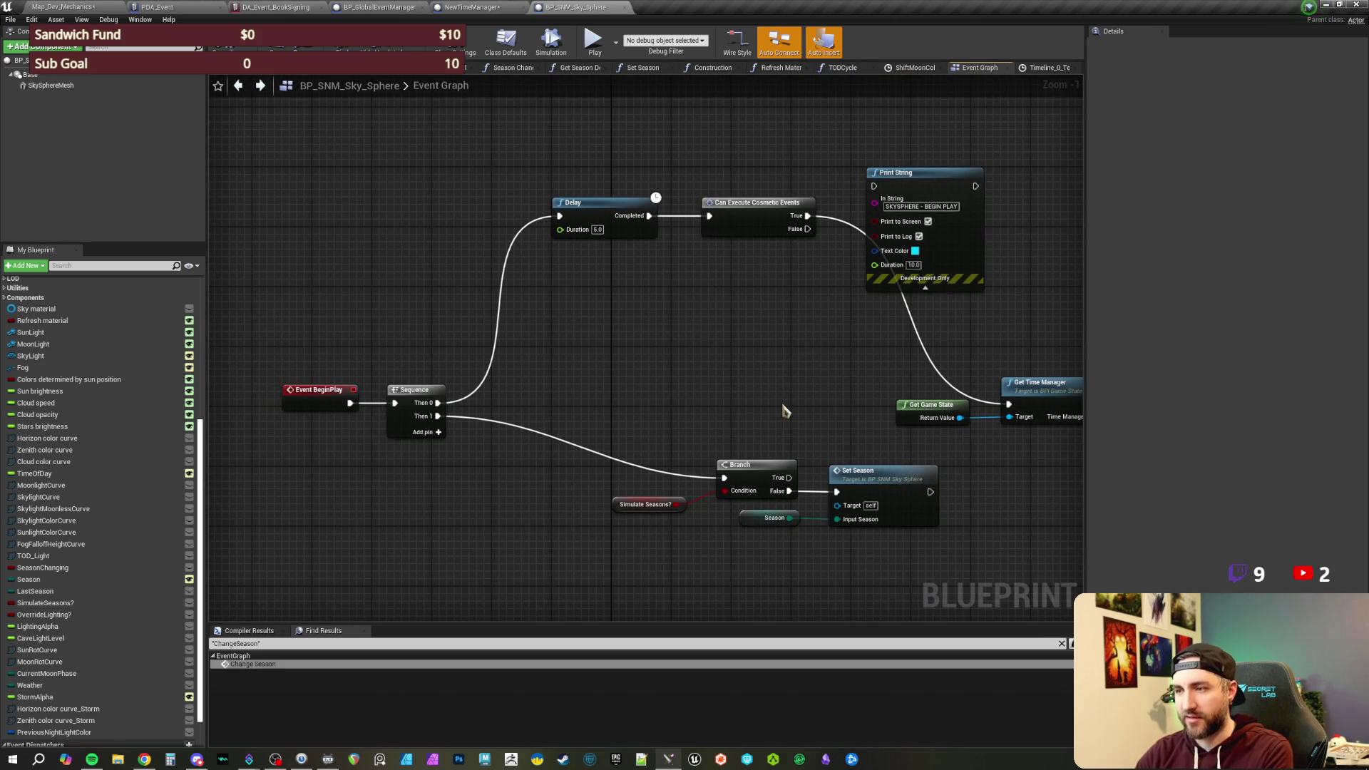
drag(789, 406, 563, 351)
scroll(794, 443, down, 1)
drag(835, 481, 480, 490)
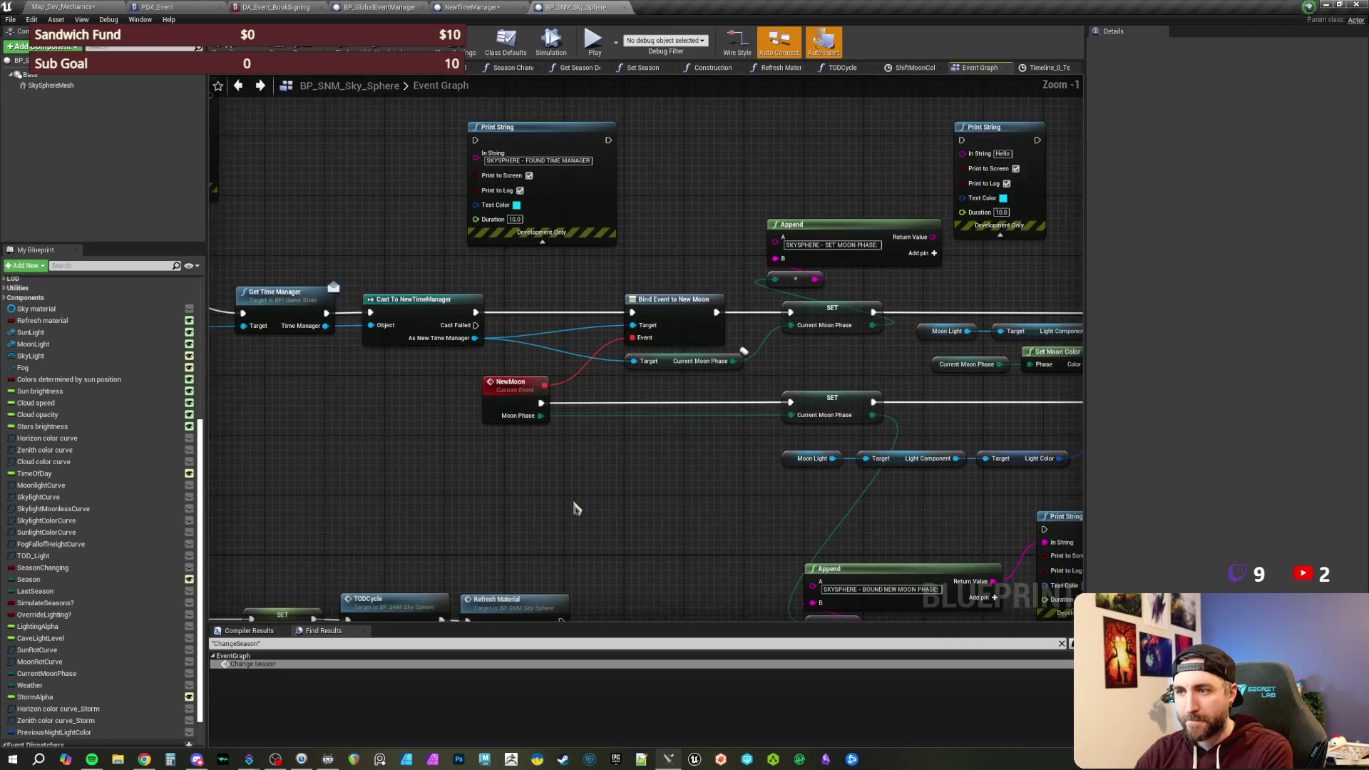
scroll(480, 473, up, 1)
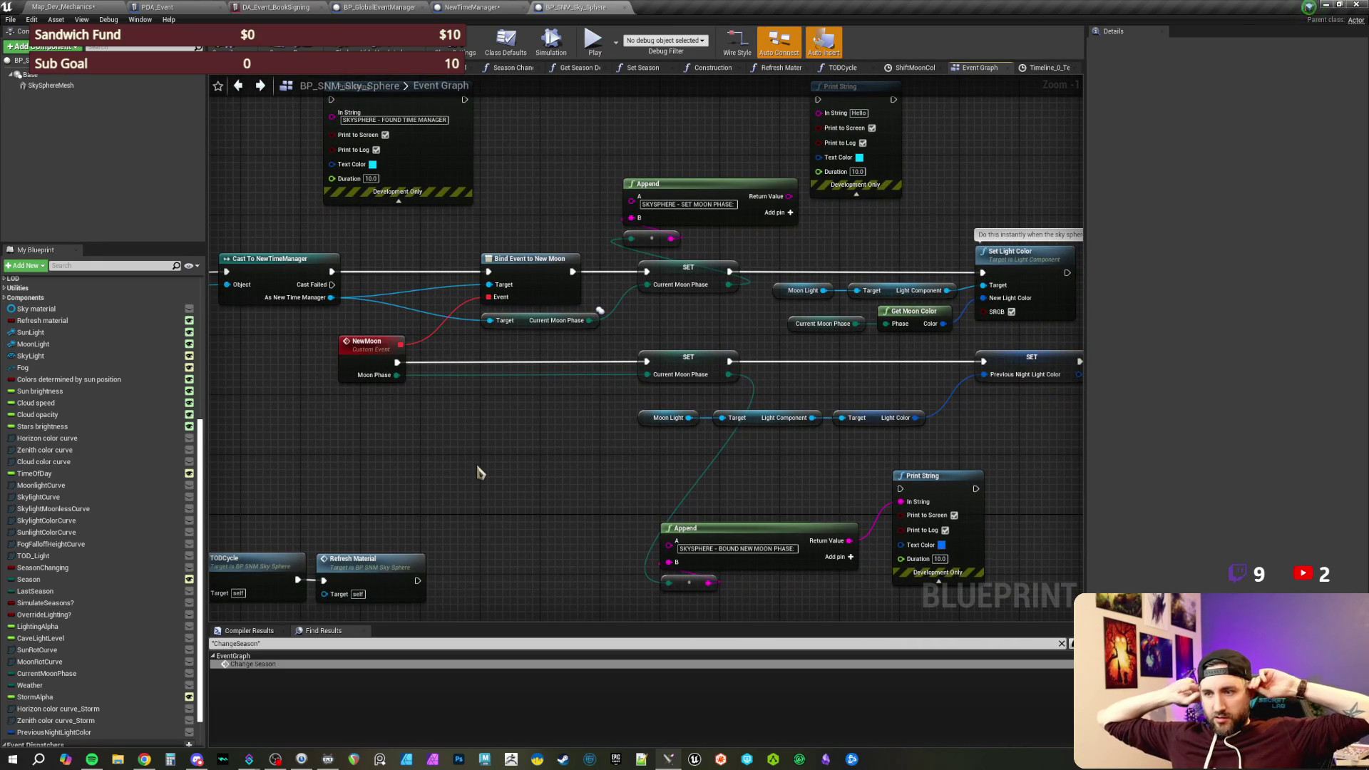
- Inspect the NewMoon, Cast To NewTimeManager, Bind Event and ShiftMoonColor nodes
mouse_move(448, 465)
mouse_down()
mouse_move(338, 409)
mouse_move(342, 374)
mouse_up()
click(528, 458)
mouse_move(517, 460)
mouse_down()
mouse_move(542, 479)
mouse_move(690, 510)
mouse_up()
drag(436, 291, 769, 346)
drag(689, 290, 617, 271)
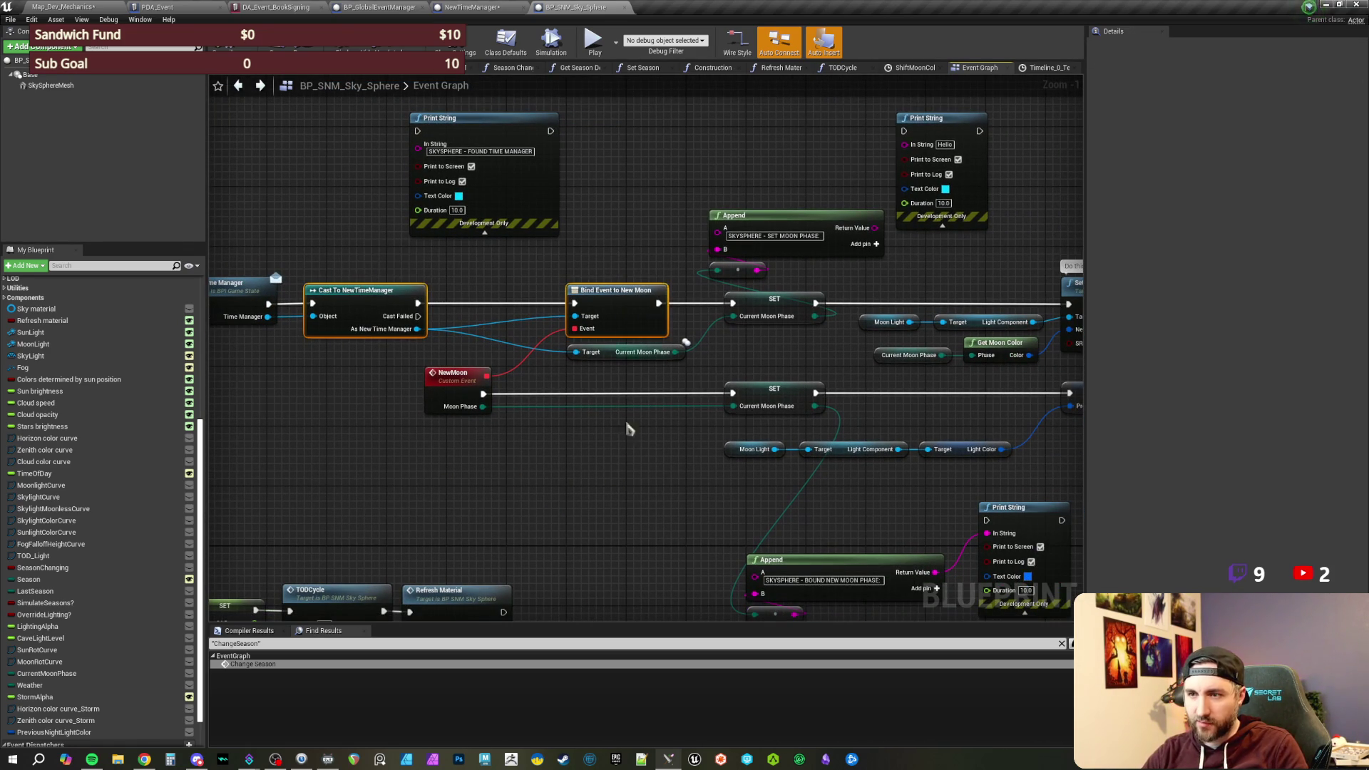
click(631, 449)
drag(642, 449, 449, 449)
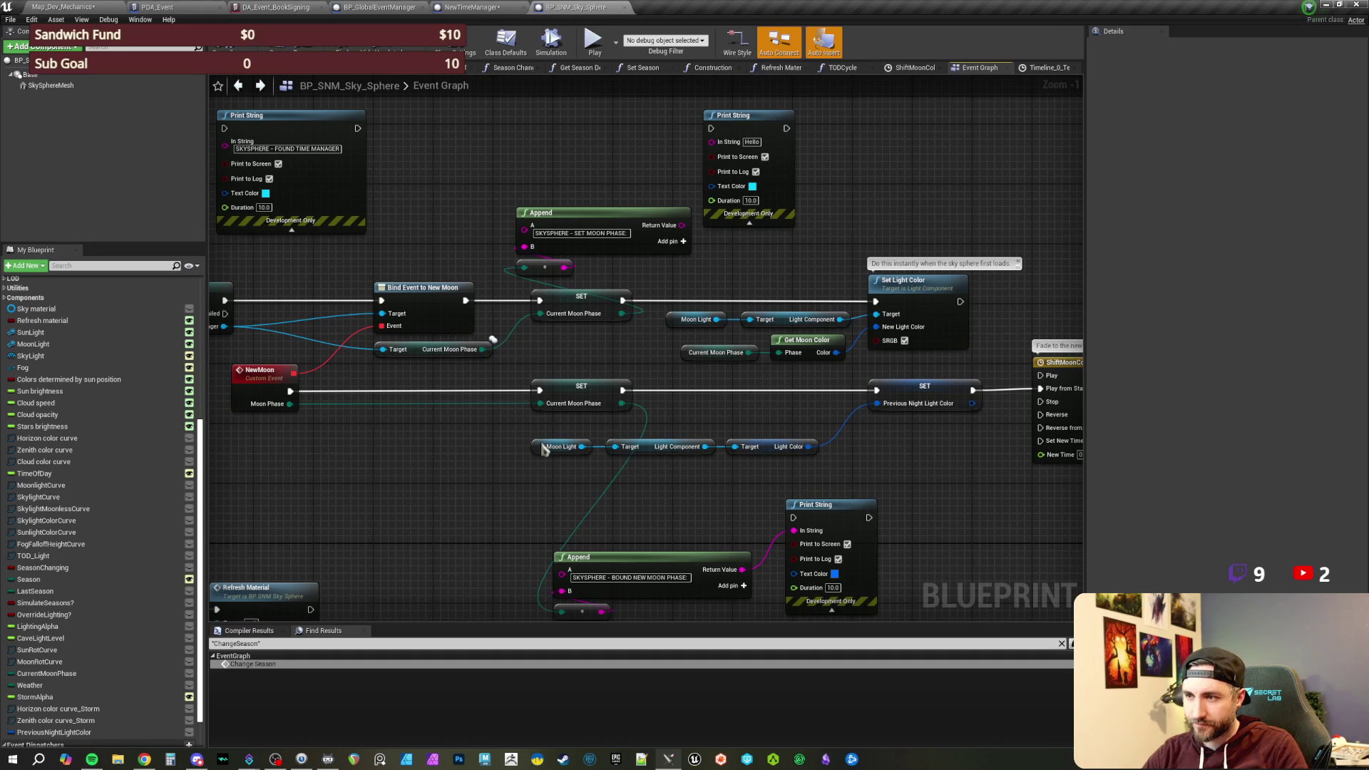
drag(944, 467, 829, 435)
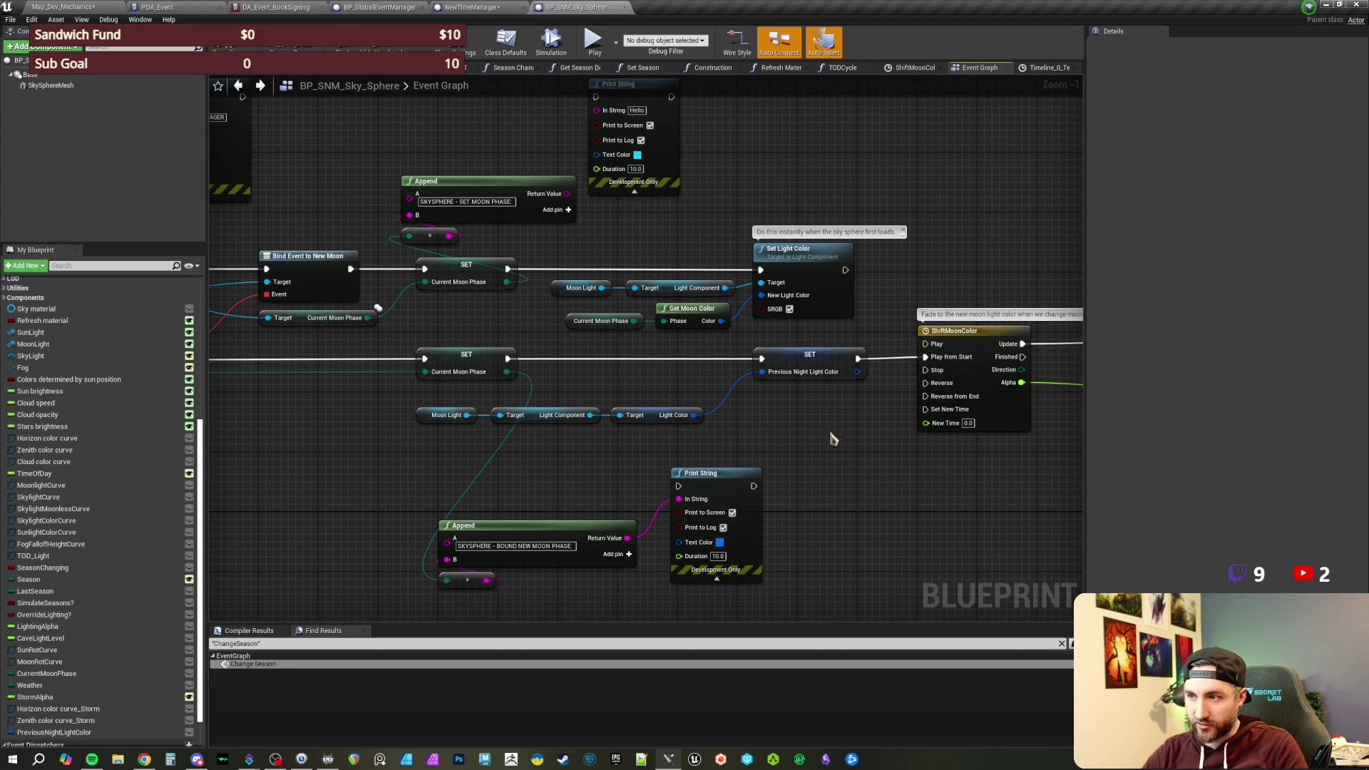
scroll(849, 425, down, 1)
drag(164, 407, 606, 450)
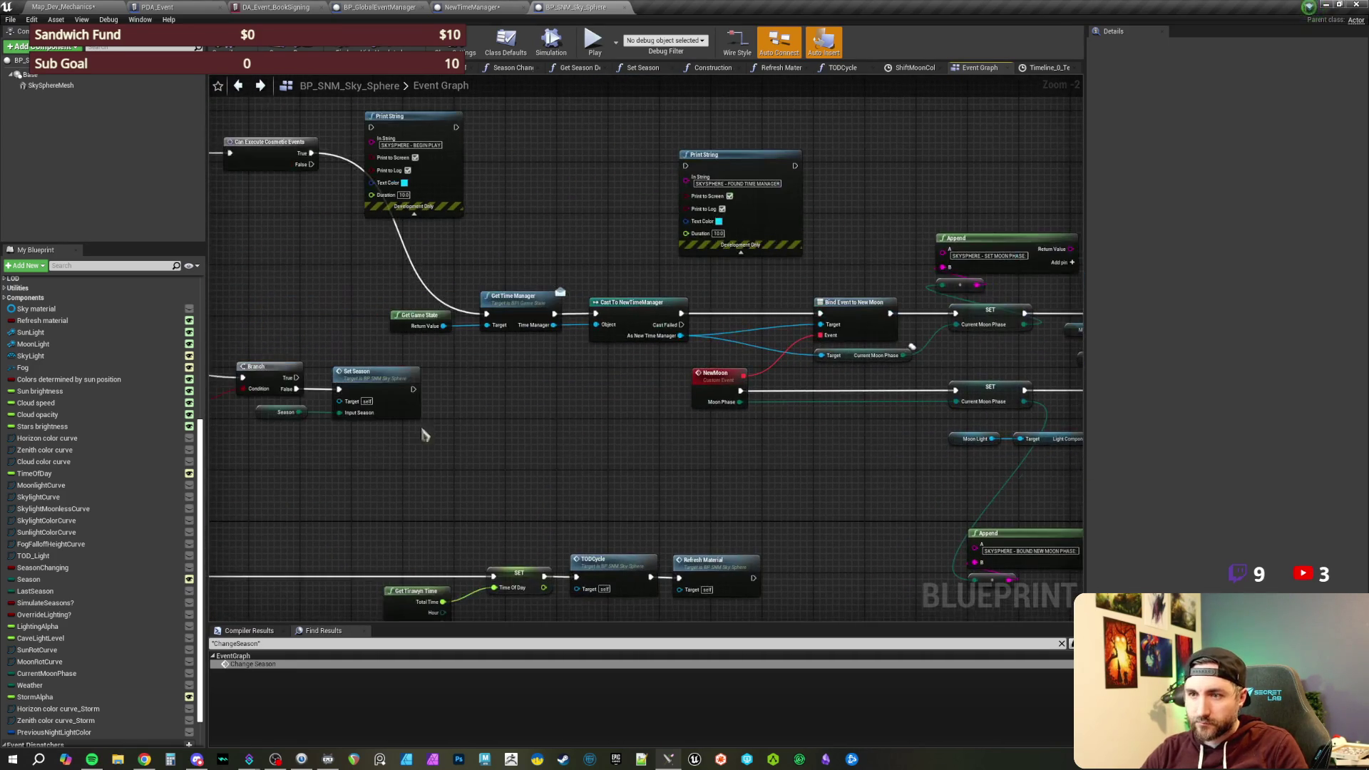
mouse_move(428, 357)
mouse_down()
mouse_move(504, 373)
mouse_move(447, 415)
mouse_up()
scroll(663, 384, up, 1)
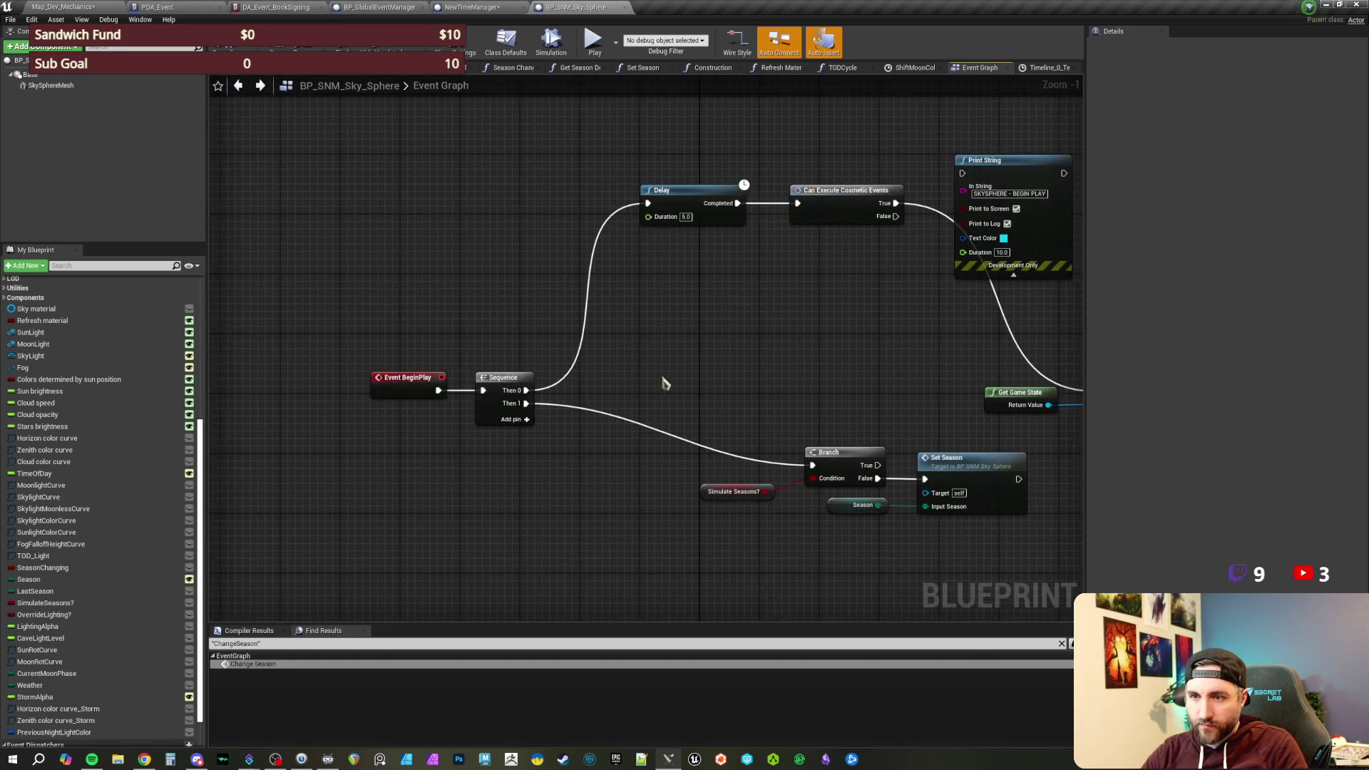
drag(742, 357, 622, 264)
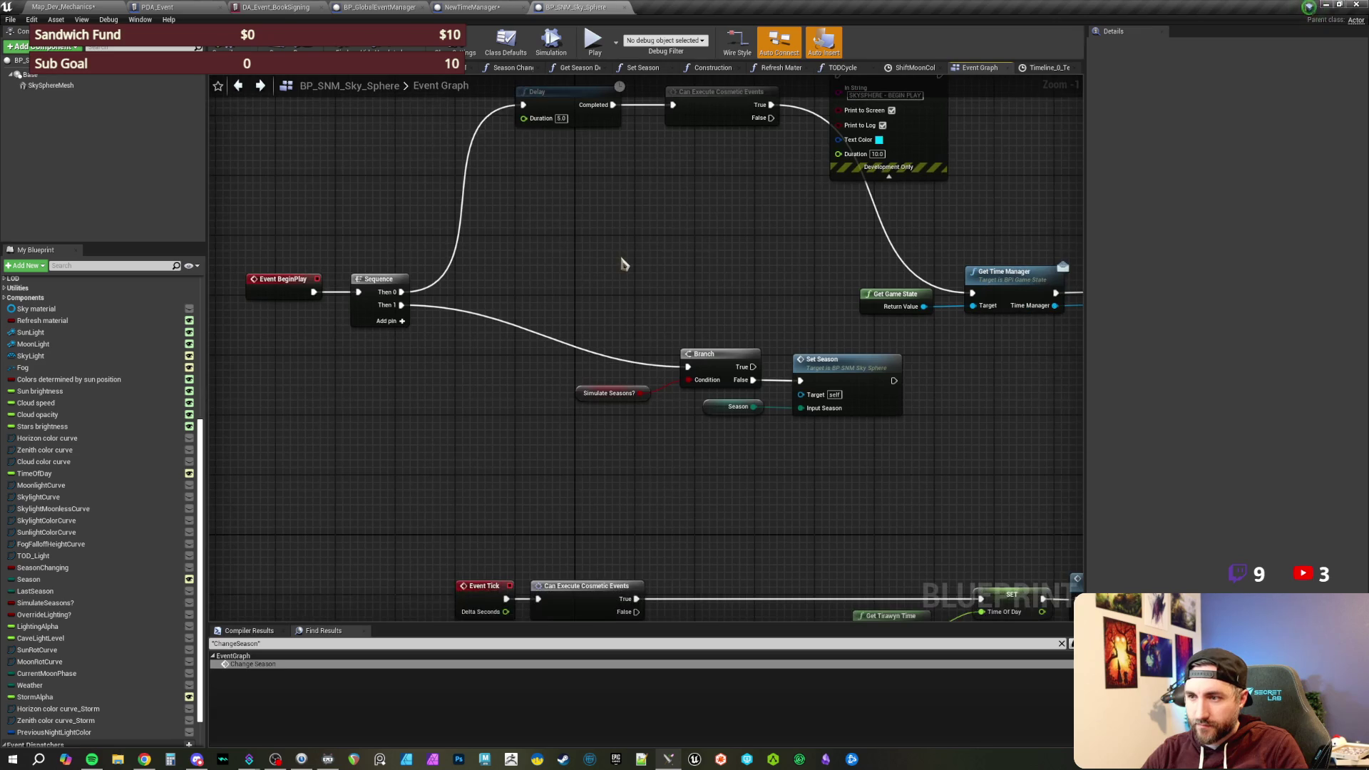
- Move the Branch, Simulate Seasons?, Season and Set Season nodes slightly left toward Sequence
drag(902, 479, 640, 362)
click(640, 362)
scroll(716, 342, up, 1)
mouse_move(776, 467)
mouse_down()
mouse_move(620, 399)
mouse_move(492, 371)
mouse_up()
mouse_move(608, 351)
mouse_down()
mouse_move(591, 364)
mouse_move(497, 363)
mouse_move(501, 398)
mouse_up()
click(494, 330)
mouse_move(495, 330)
mouse_down()
mouse_move(654, 311)
mouse_move(609, 335)
mouse_up()
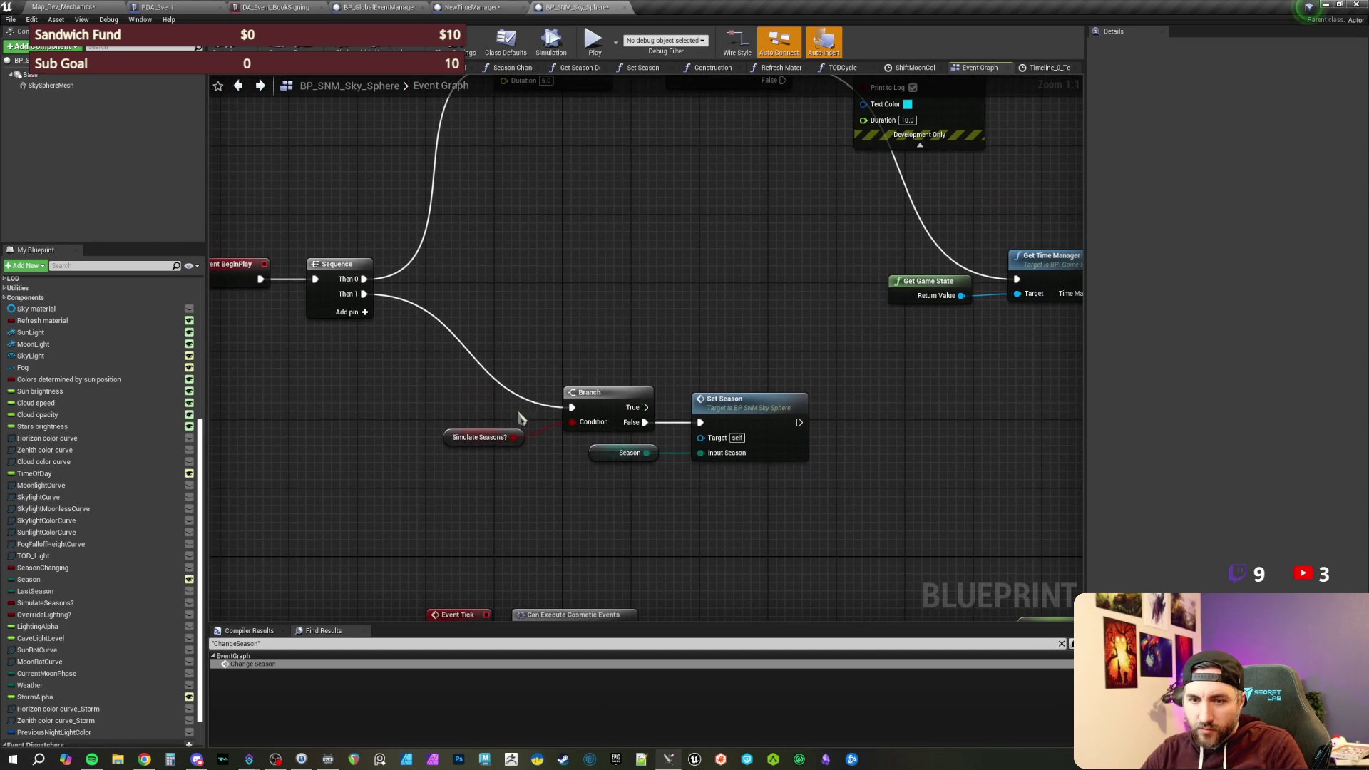
click(482, 436)
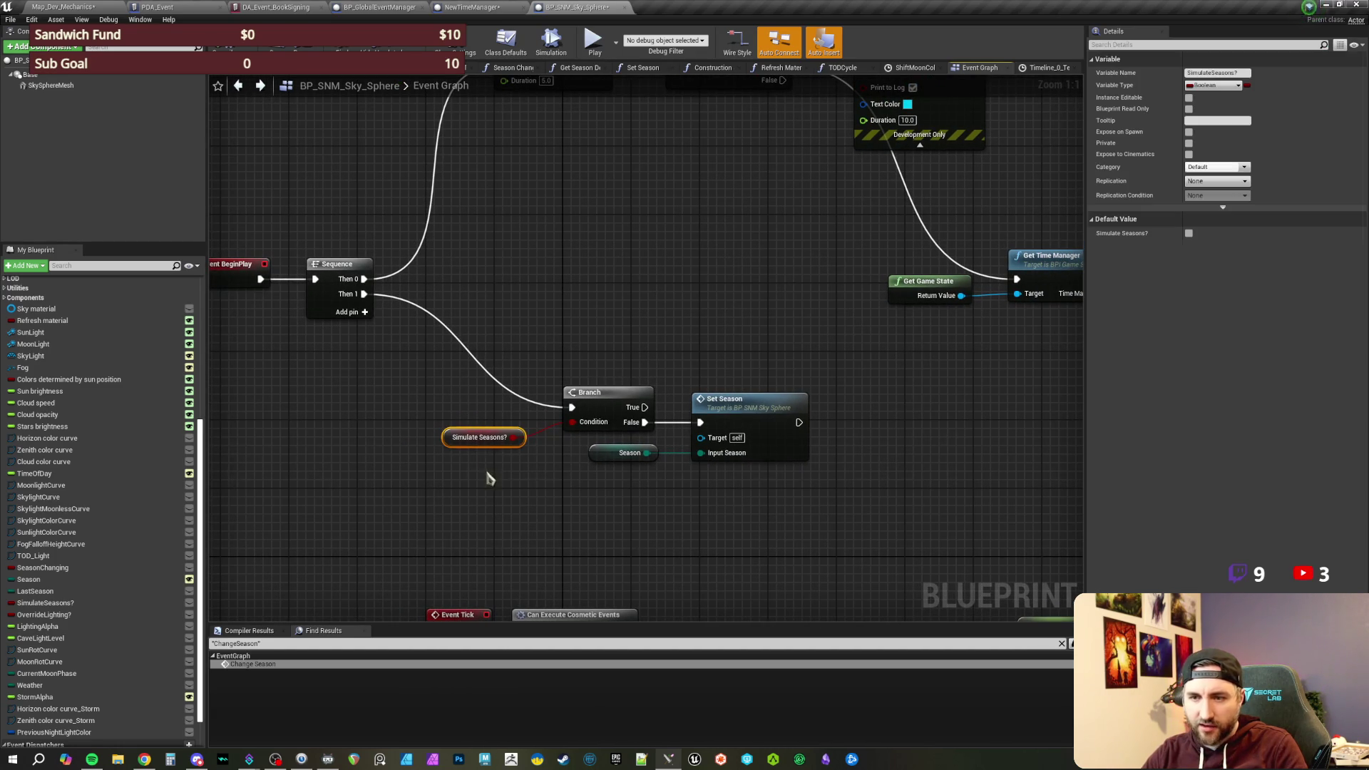
- Find all references to SimulateSeasons? and jump to its Get SimulateSeasons? node
right_click(485, 439)
click(523, 519)
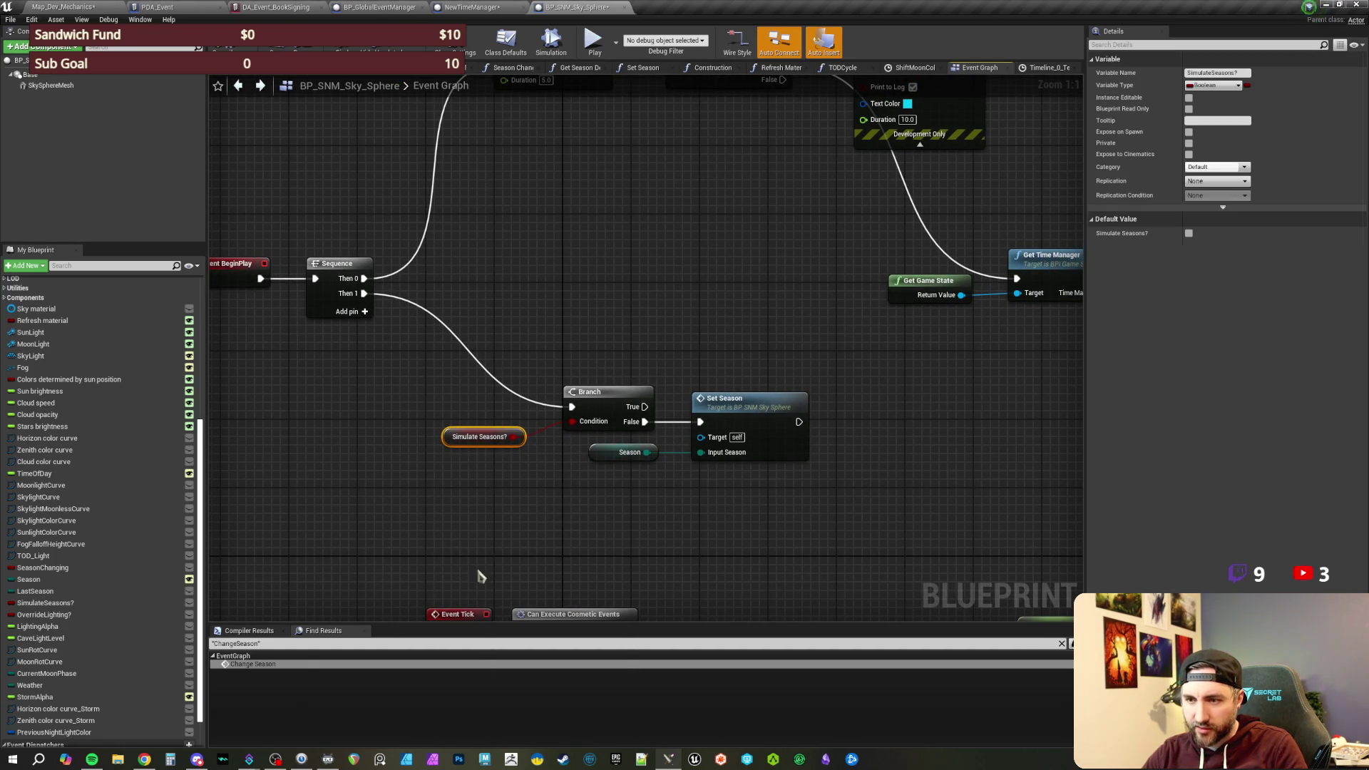
right_click(465, 442)
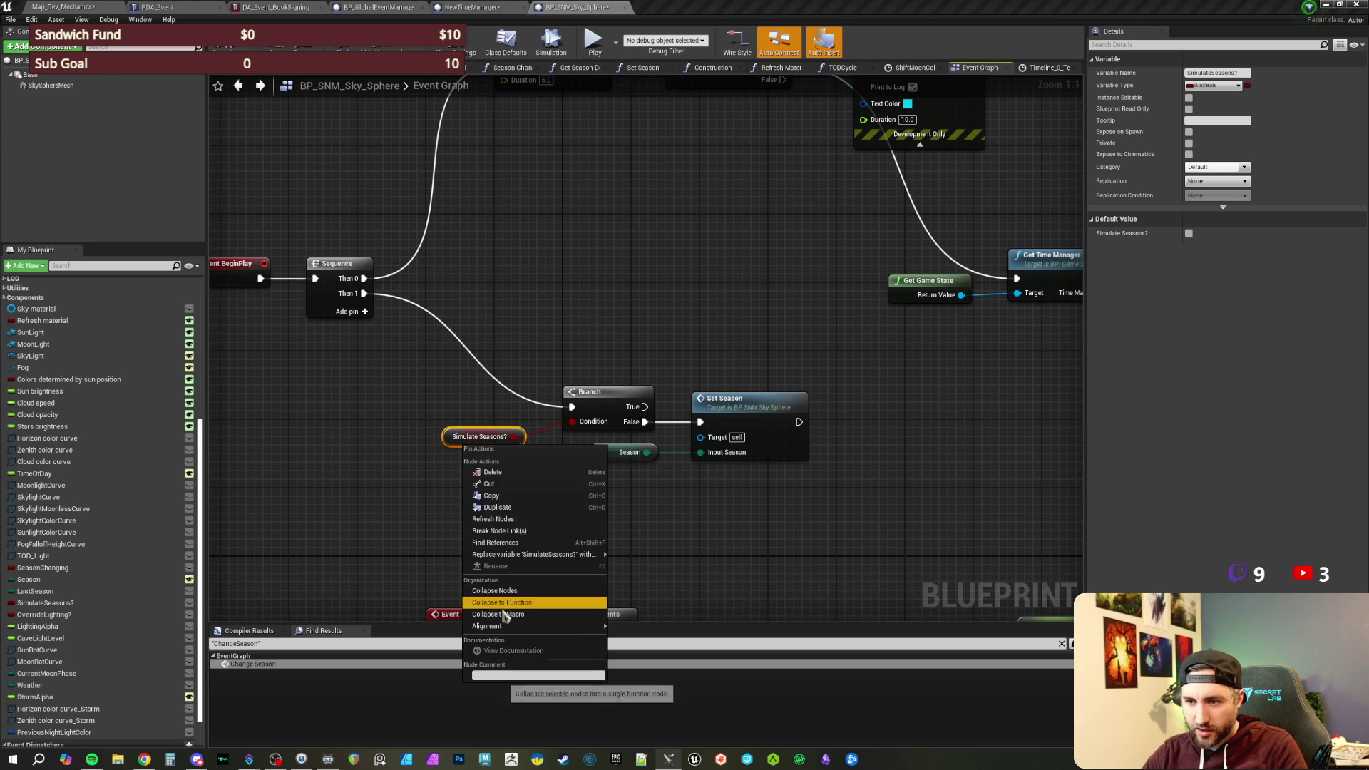
click(499, 543)
click(306, 664)
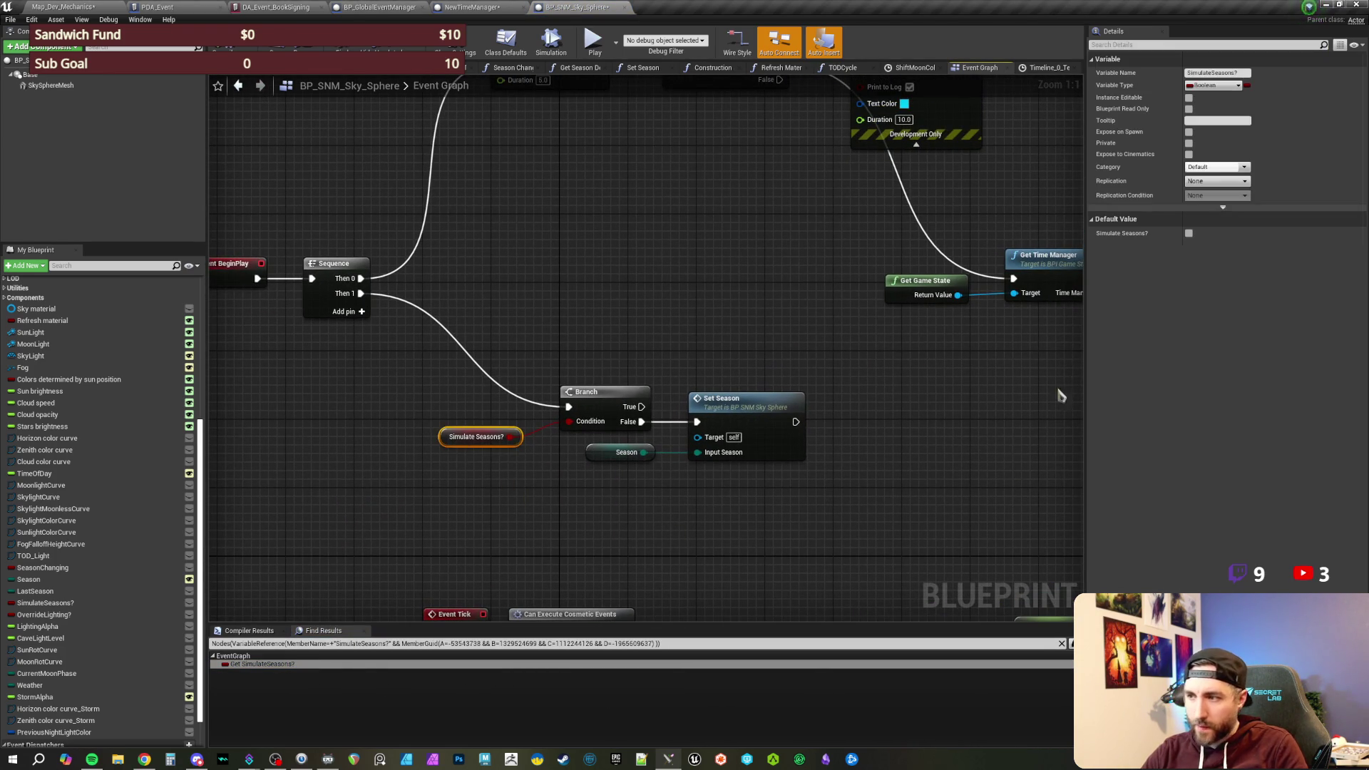
click(559, 336)
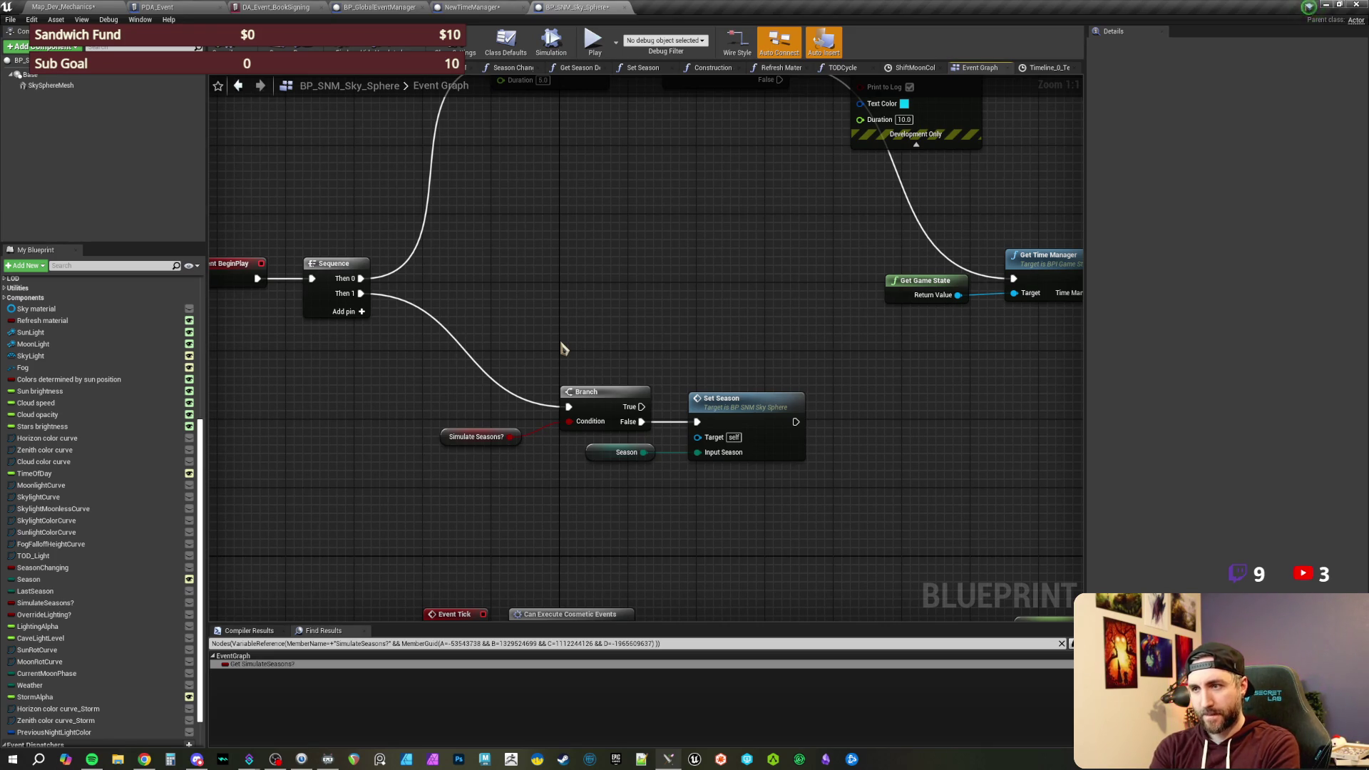
- Review the season Branch, Set Season, Delay and Time Of Day timeline nodes
drag(482, 319, 784, 508)
click(715, 348)
mouse_move(709, 340)
mouse_down()
mouse_move(688, 382)
mouse_move(711, 229)
mouse_up()
scroll(688, 382, down, 1)
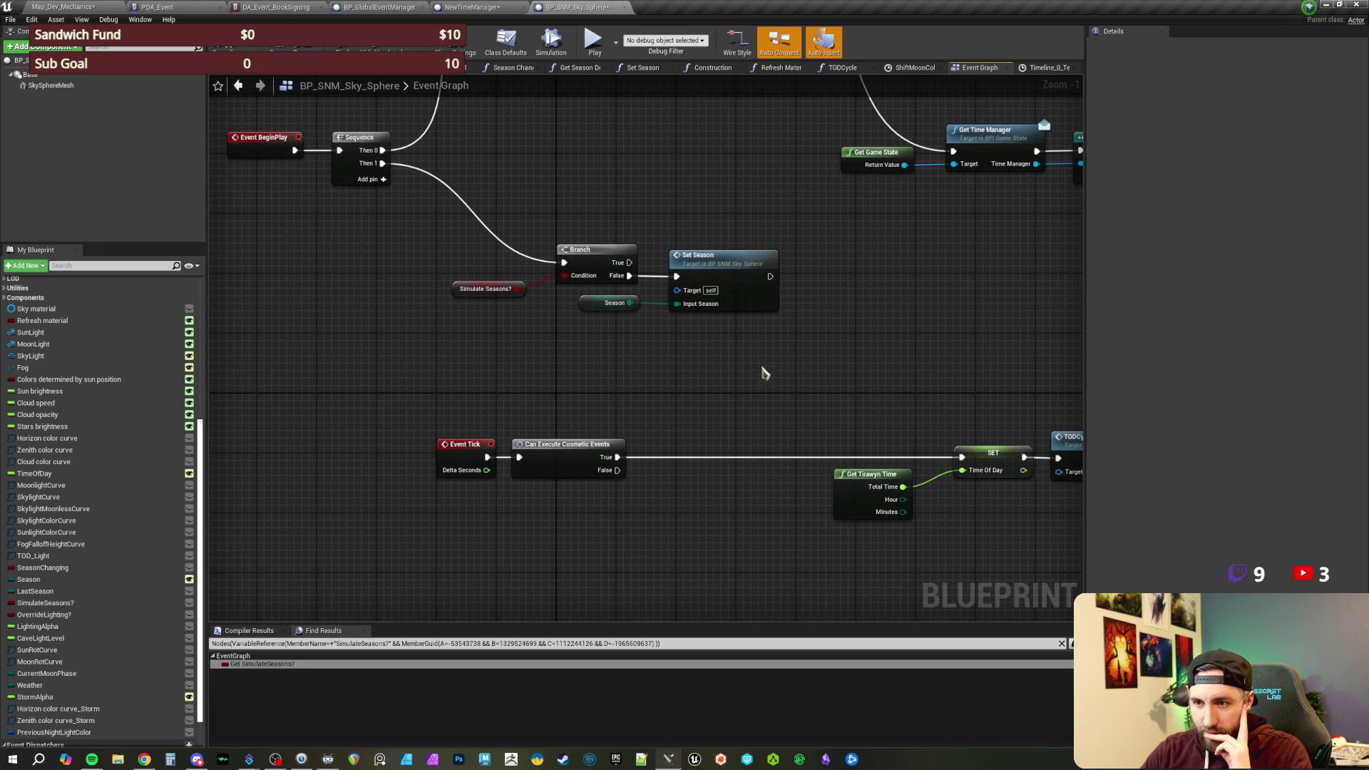
drag(808, 412, 550, 296)
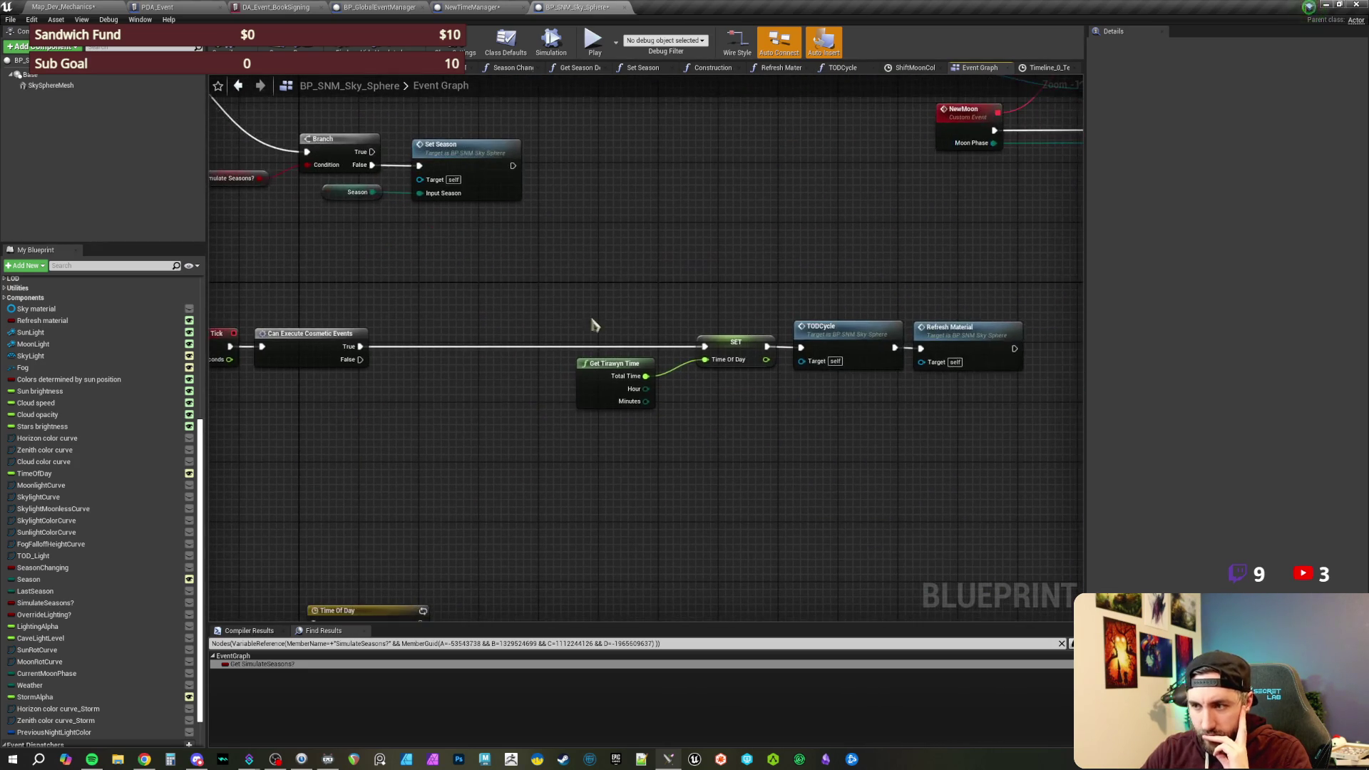
mouse_move(764, 544)
mouse_down()
mouse_move(725, 434)
mouse_move(744, 314)
mouse_move(827, 221)
mouse_move(697, 250)
mouse_move(697, 229)
mouse_move(697, 250)
mouse_up()
mouse_move(636, 198)
mouse_down()
mouse_move(585, 260)
mouse_move(605, 305)
mouse_move(654, 285)
mouse_up()
scroll(654, 284, up, 1)
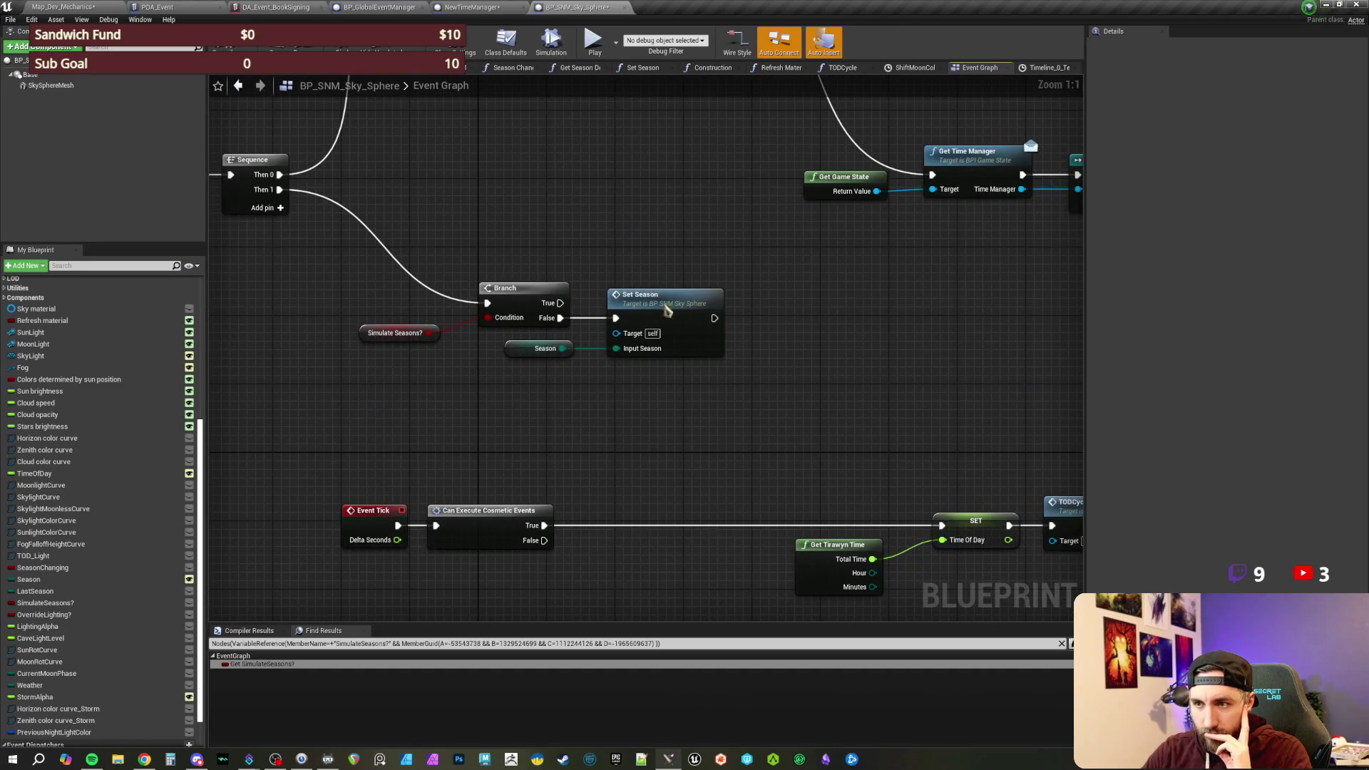
- Look through the Set Season function graph, then return to the Event Graph
double_click(667, 308)
drag(747, 442, 347, 399)
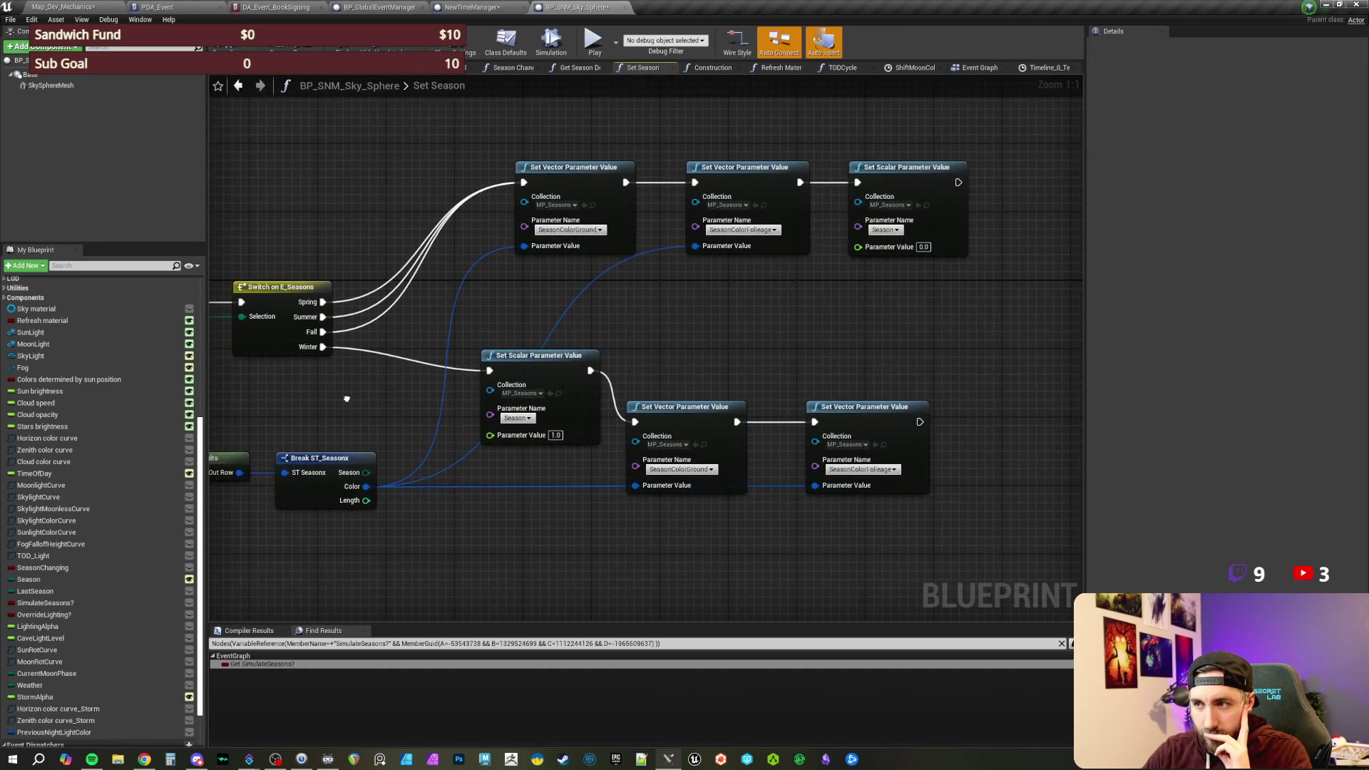
mouse_move(780, 348)
mouse_down()
mouse_move(871, 343)
mouse_move(535, 443)
mouse_move(457, 395)
mouse_move(572, 431)
mouse_move(525, 434)
mouse_up()
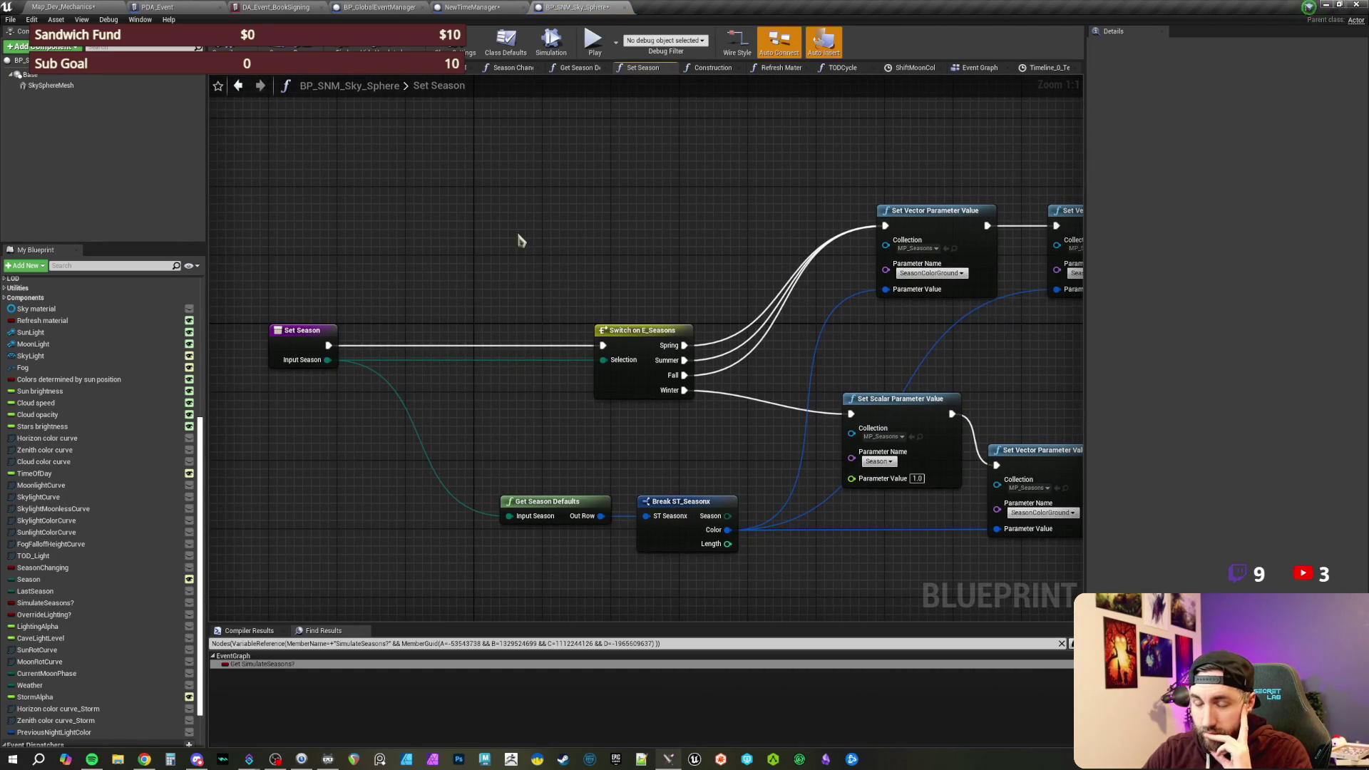
drag(520, 239, 542, 259)
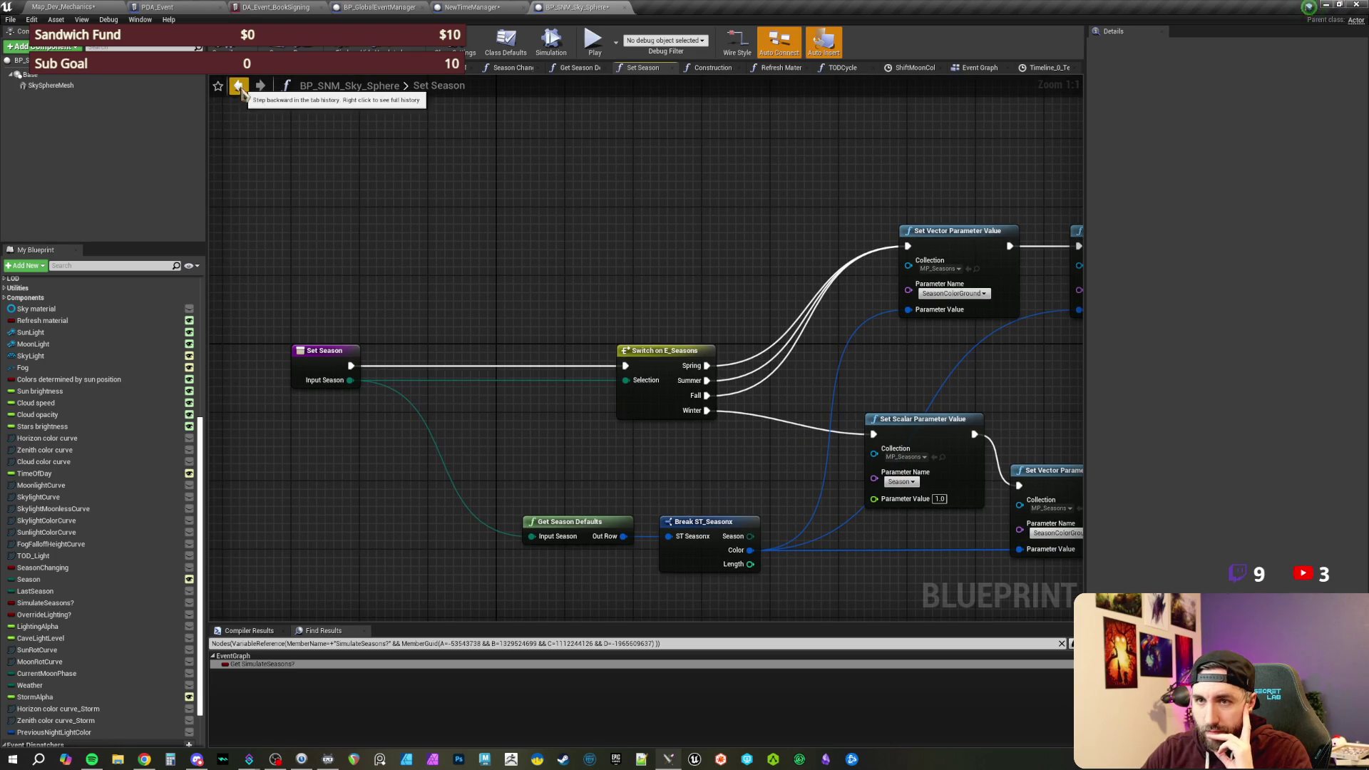
click(242, 87)
- Review the season branch and time manager cast nodes, then switch to the NewTimeManager blueprint
drag(550, 412, 593, 417)
drag(754, 439, 399, 285)
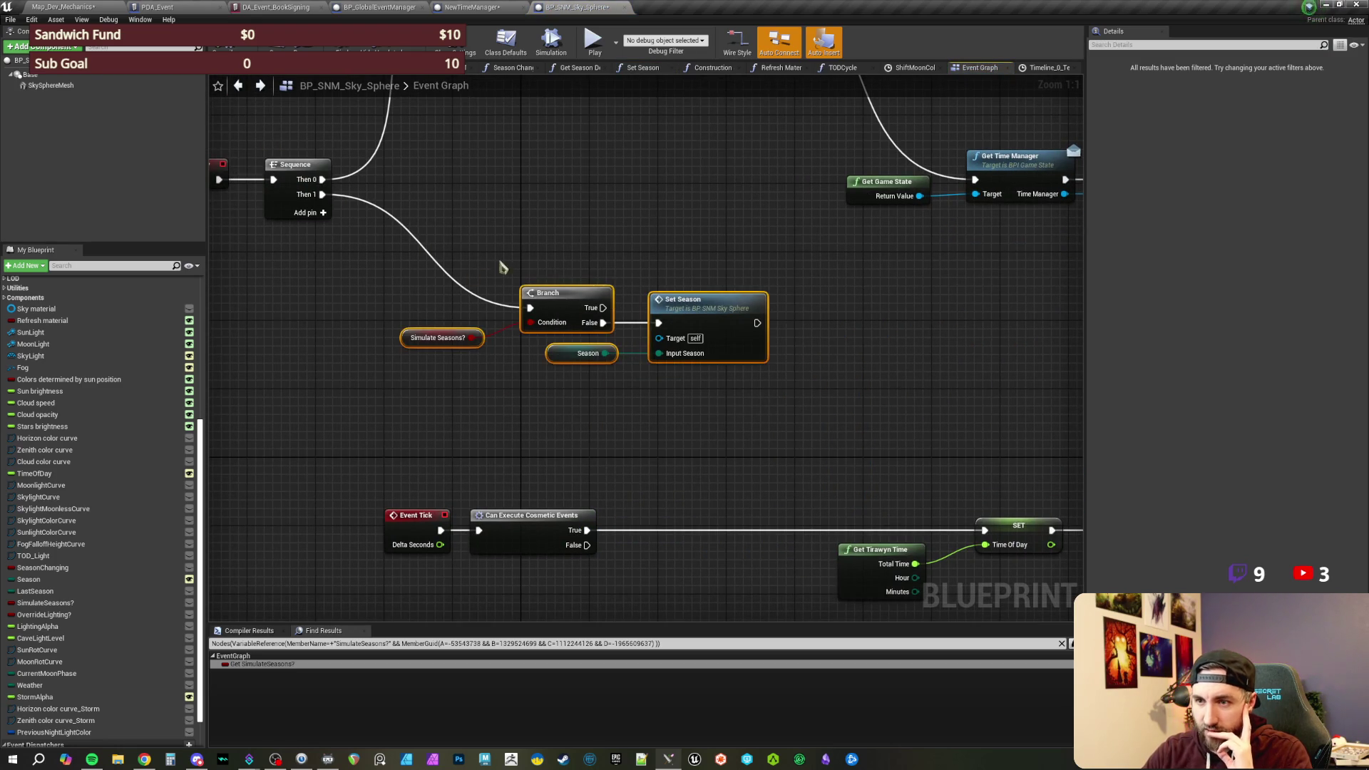
drag(562, 217, 583, 227)
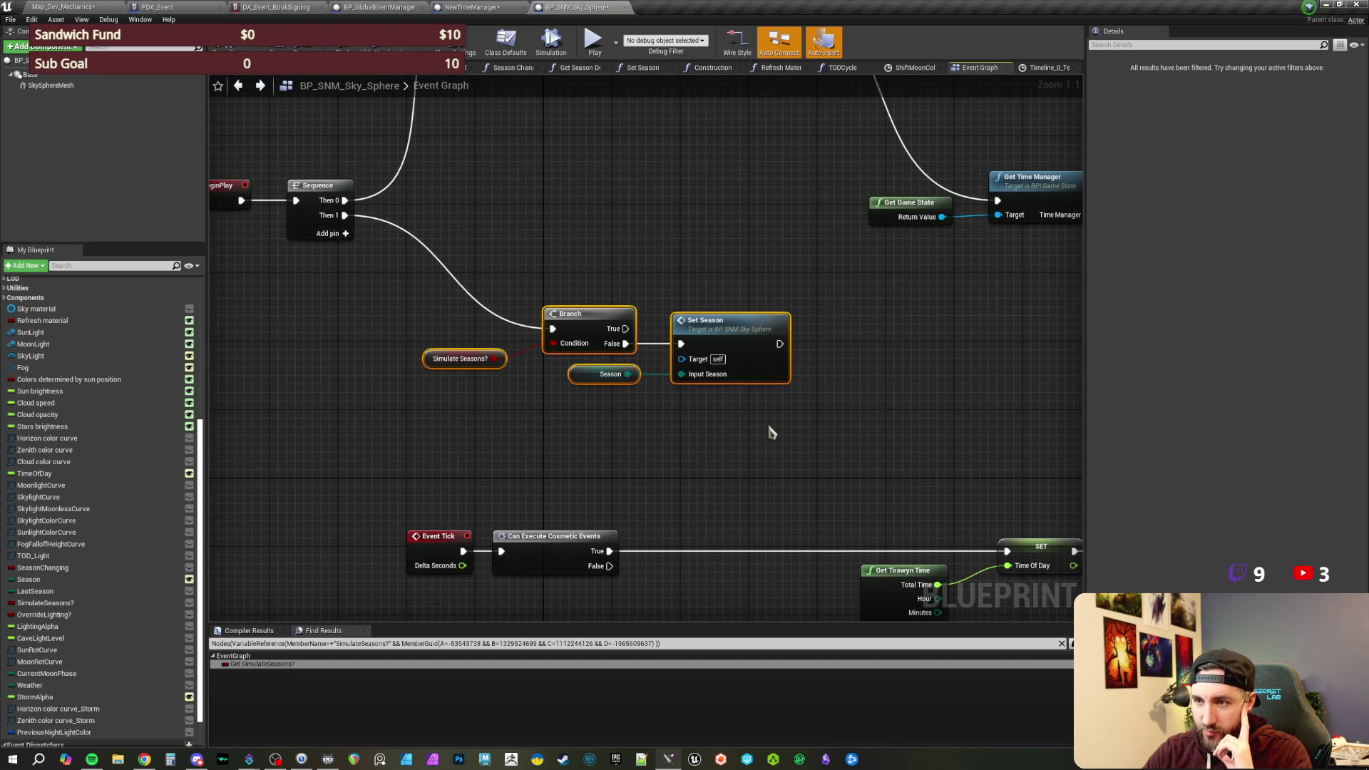
click(763, 427)
mouse_move(923, 390)
mouse_down()
mouse_move(682, 367)
mouse_move(493, 314)
mouse_move(552, 306)
mouse_up()
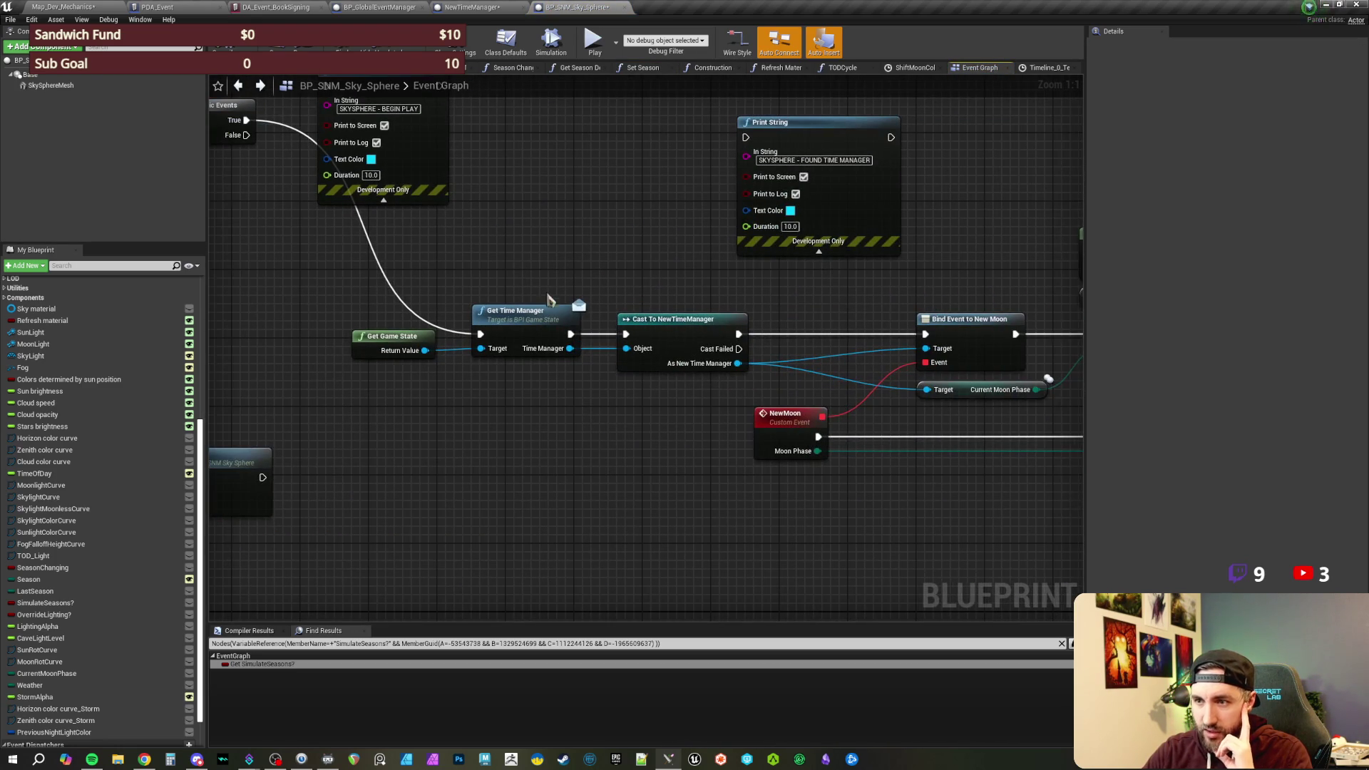
mouse_move(357, 287)
mouse_down()
mouse_move(410, 282)
mouse_move(583, 435)
mouse_up()
click(583, 436)
scroll(504, 428, down, 2)
scroll(651, 431, up, 1)
mouse_move(449, 286)
mouse_down()
mouse_move(505, 317)
mouse_move(575, 436)
mouse_up()
drag(403, 368, 702, 425)
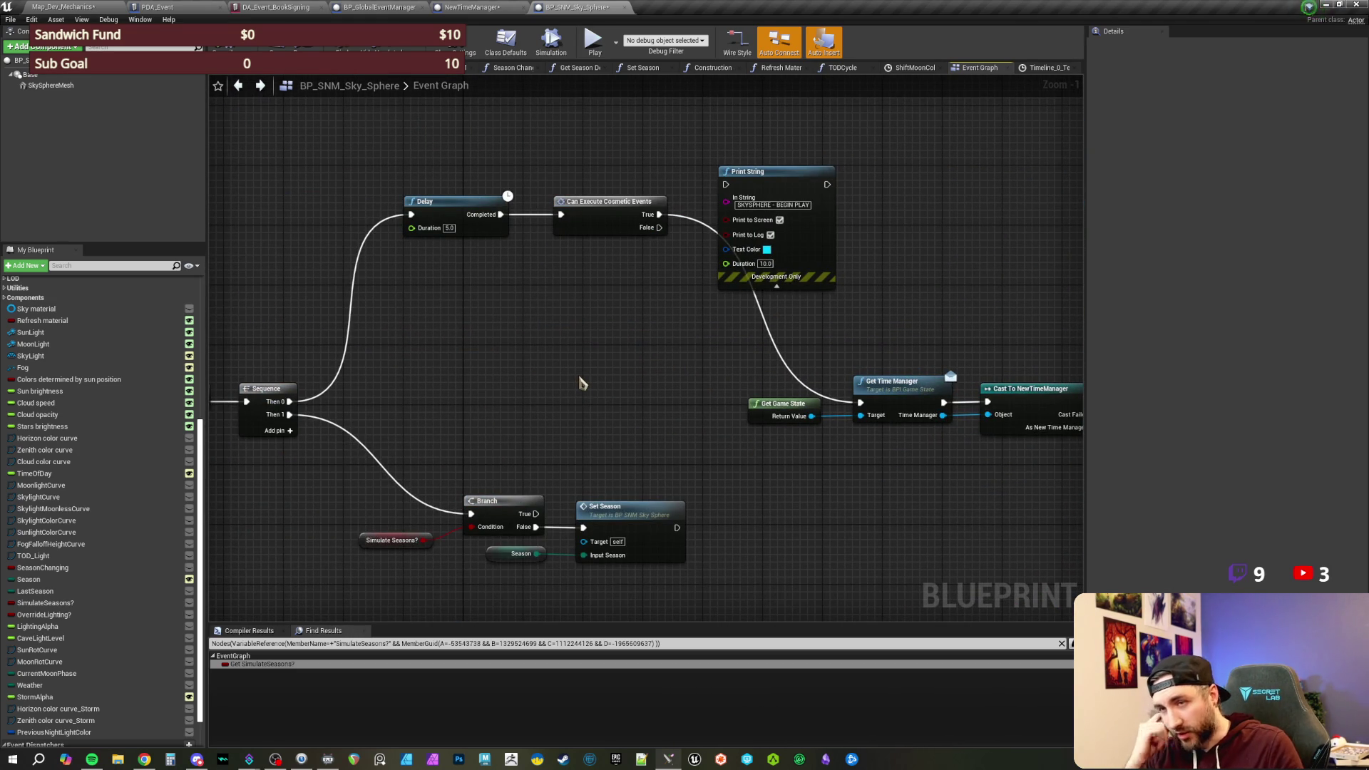
click(471, 8)
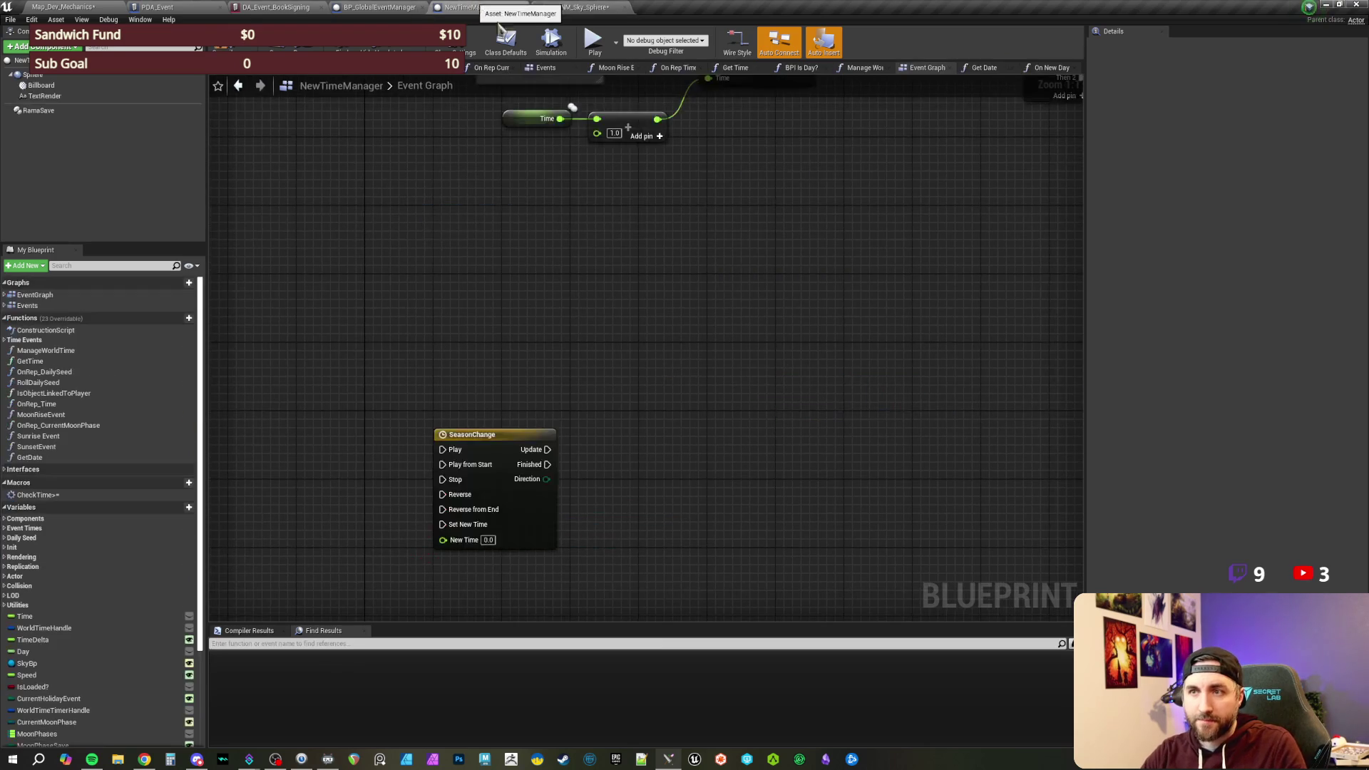
drag(602, 337, 663, 297)
scroll(107, 619, down, 2)
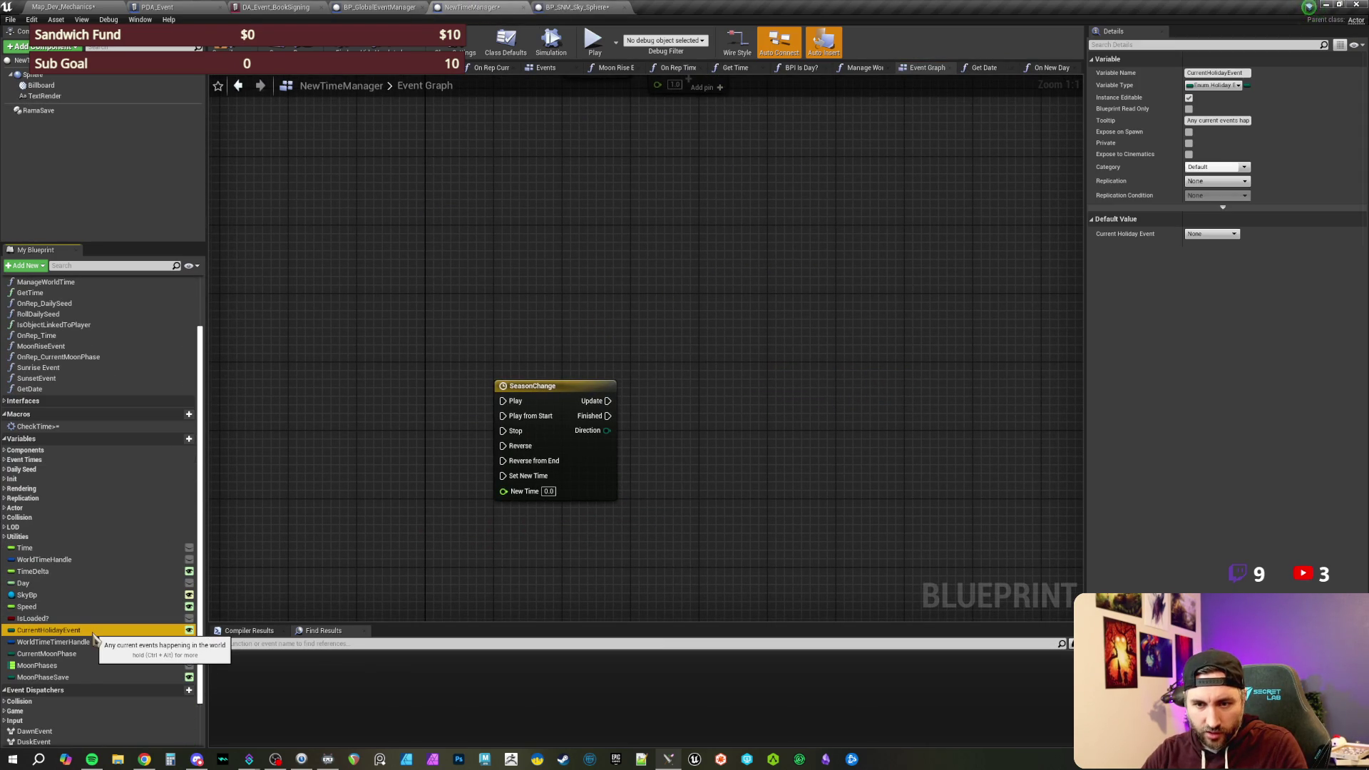
scroll(82, 634, up, 1)
scroll(81, 632, down, 1)
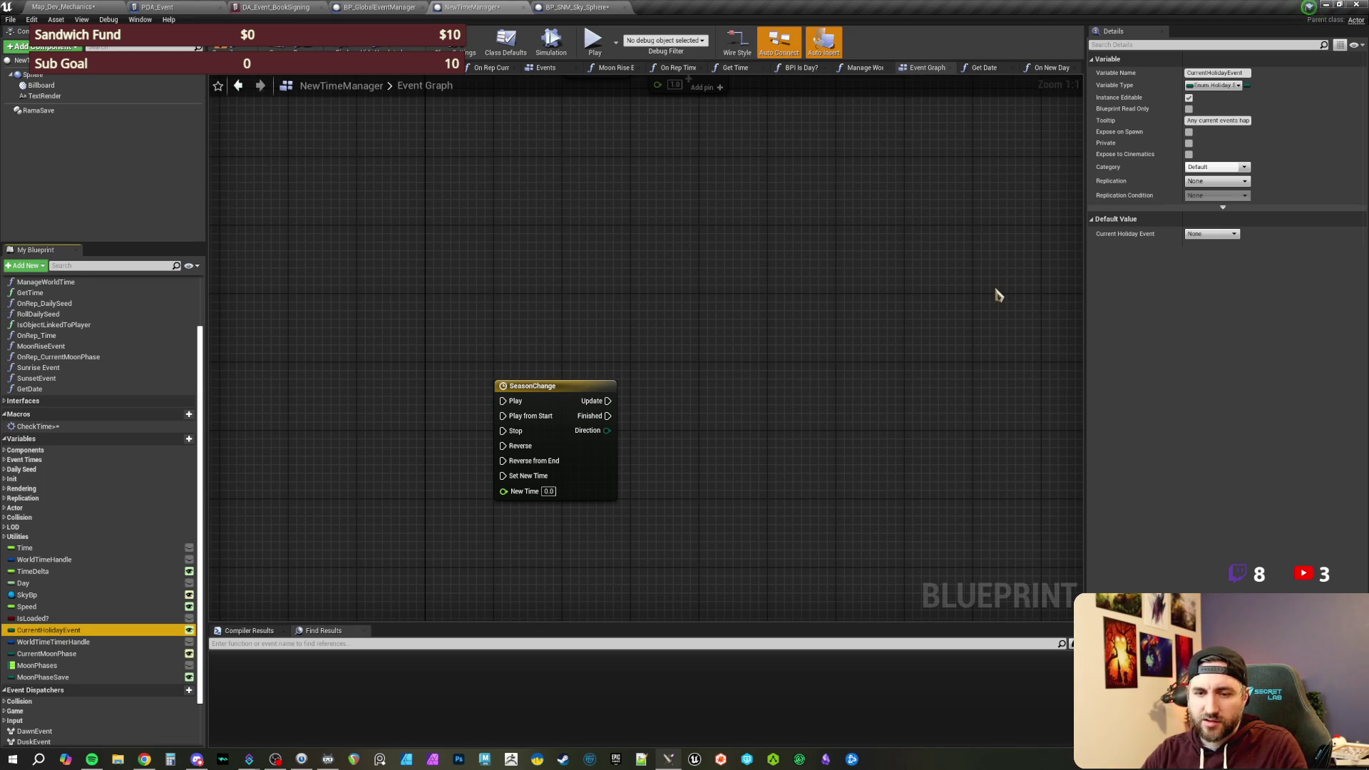
click(52, 632)
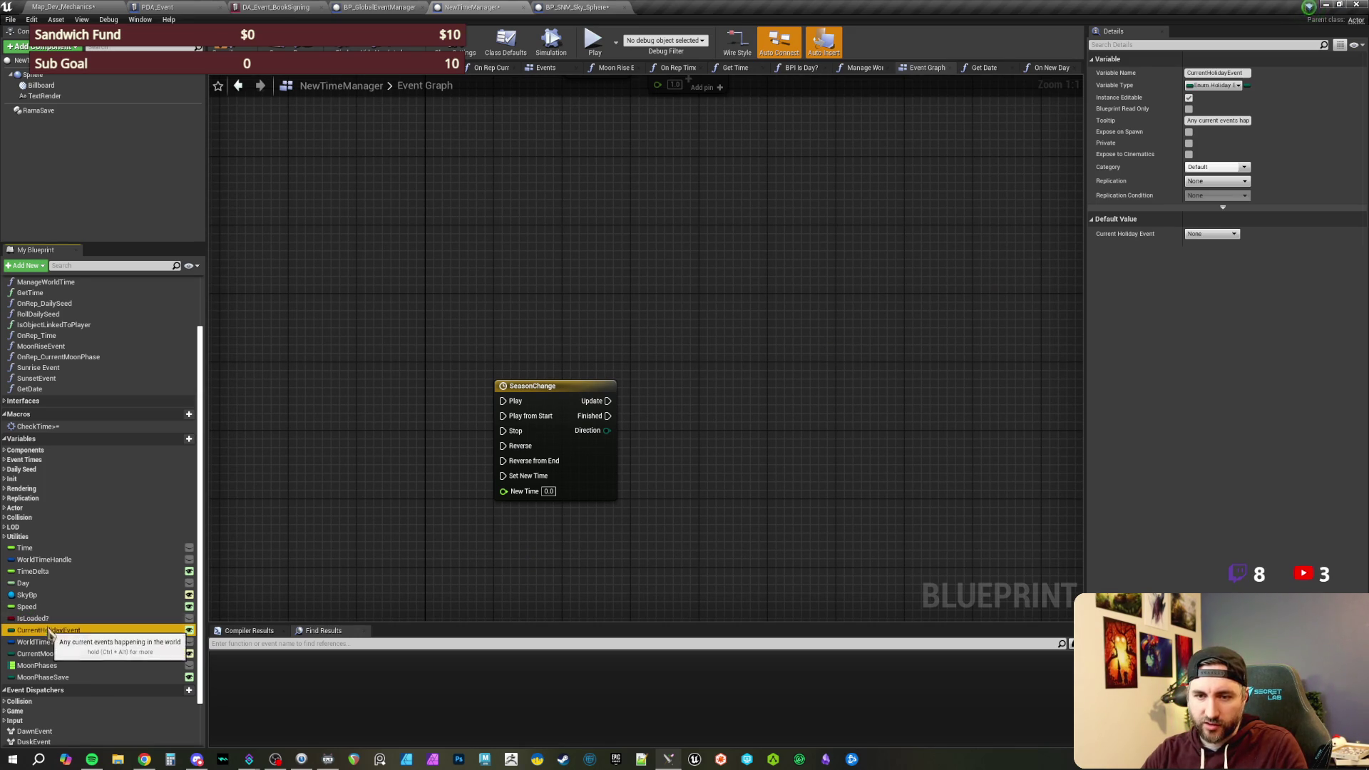
click(53, 635)
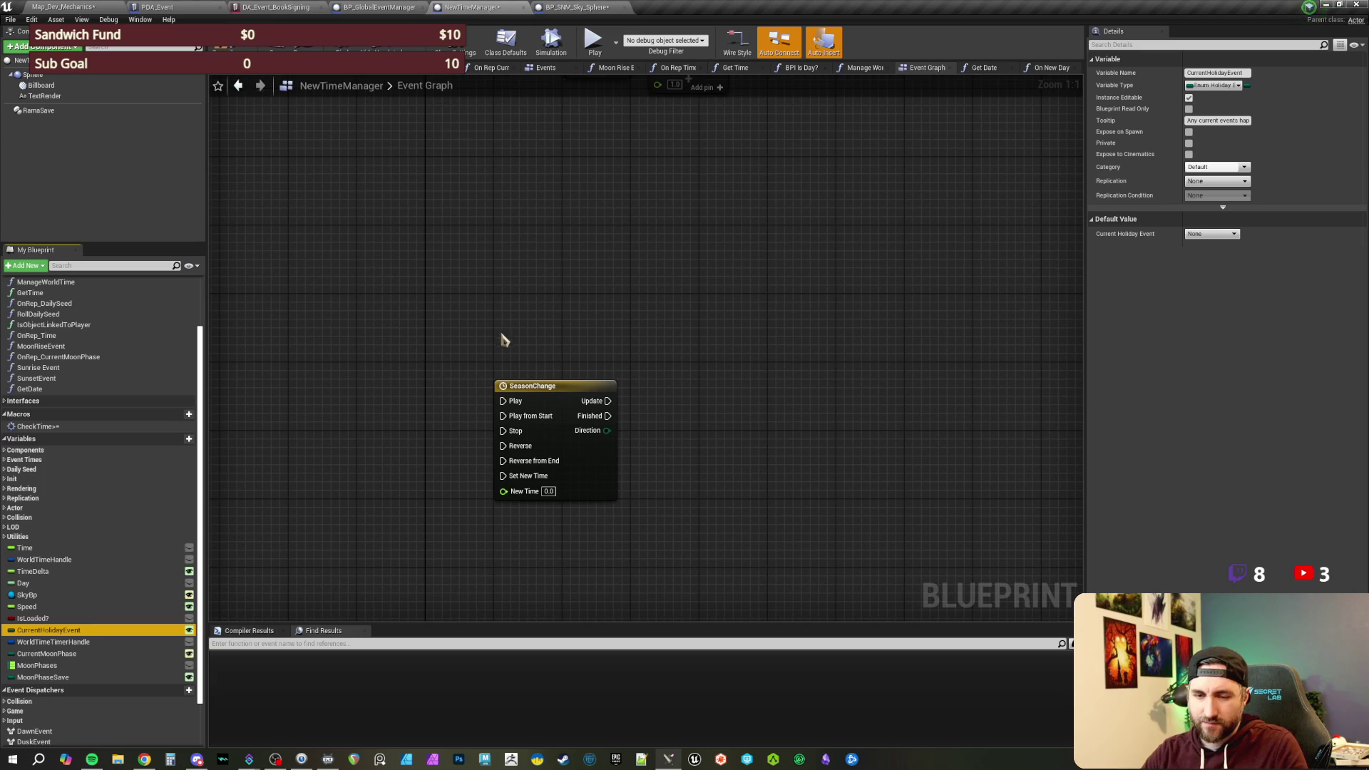
click(64, 642)
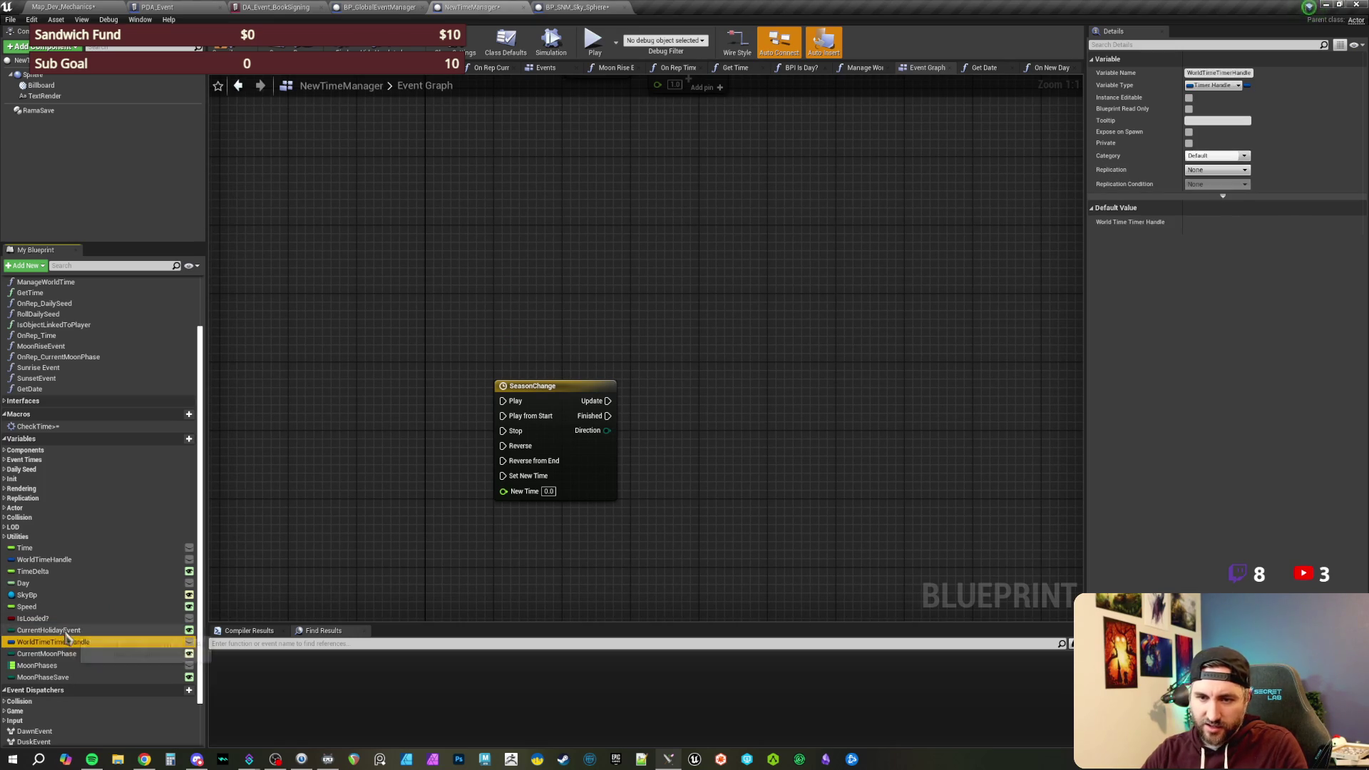
click(63, 631)
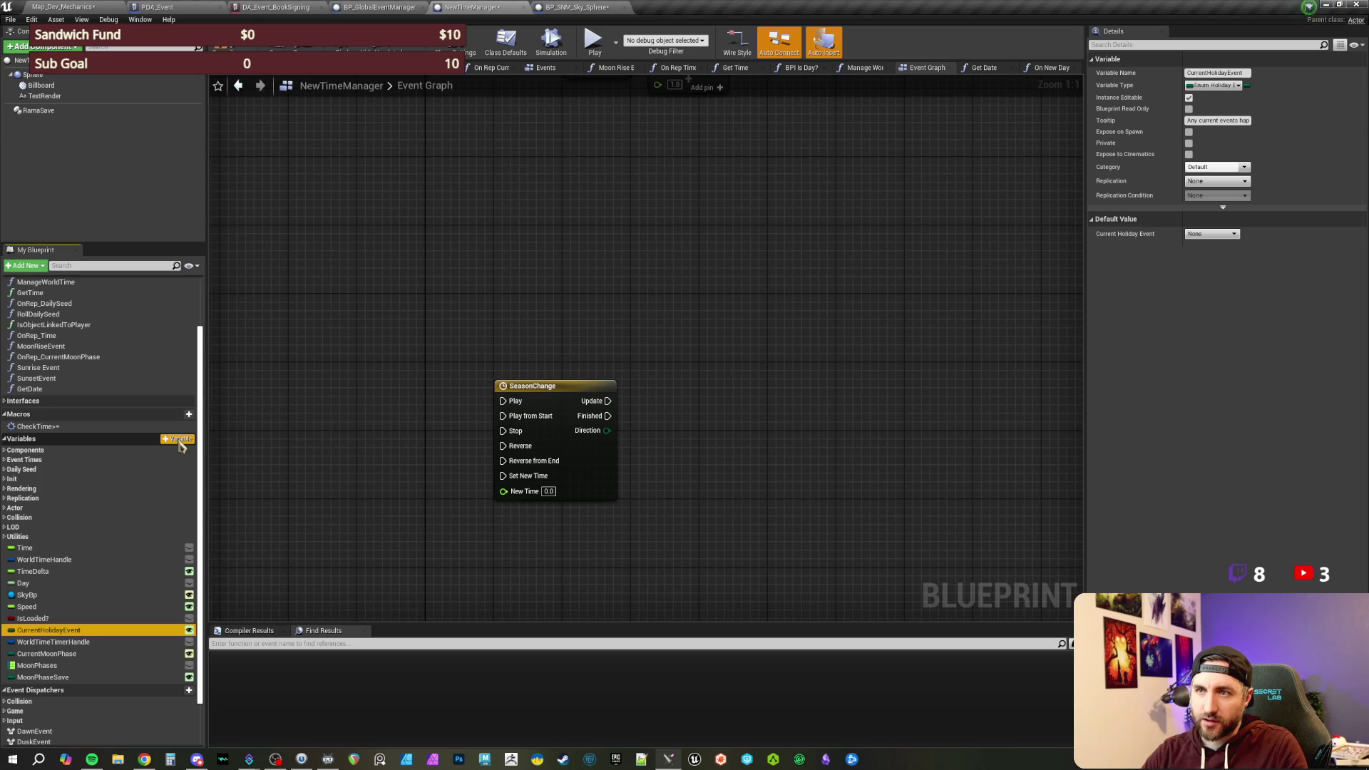
- Add a Season variable of type E Seasons with RepNotify replication and save NewTimeManager
click(180, 441)
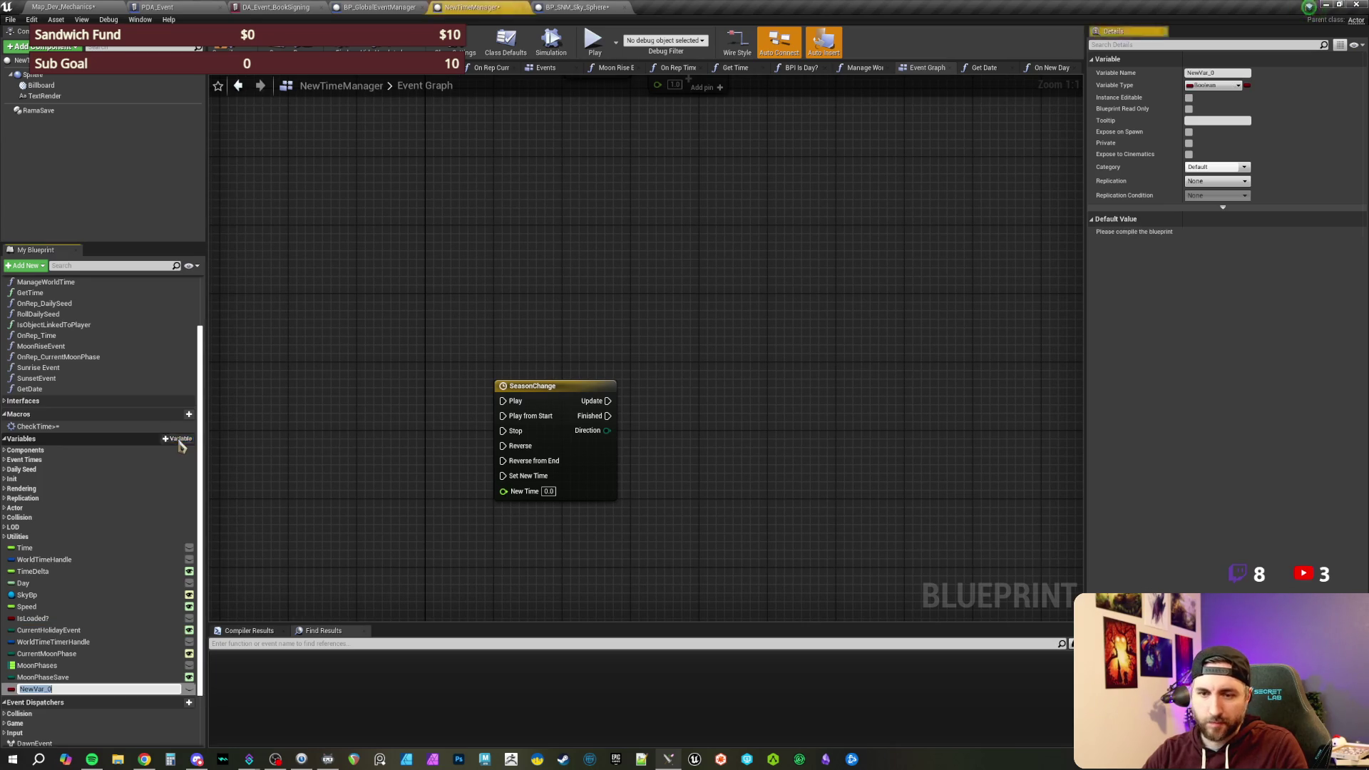
text(Season)
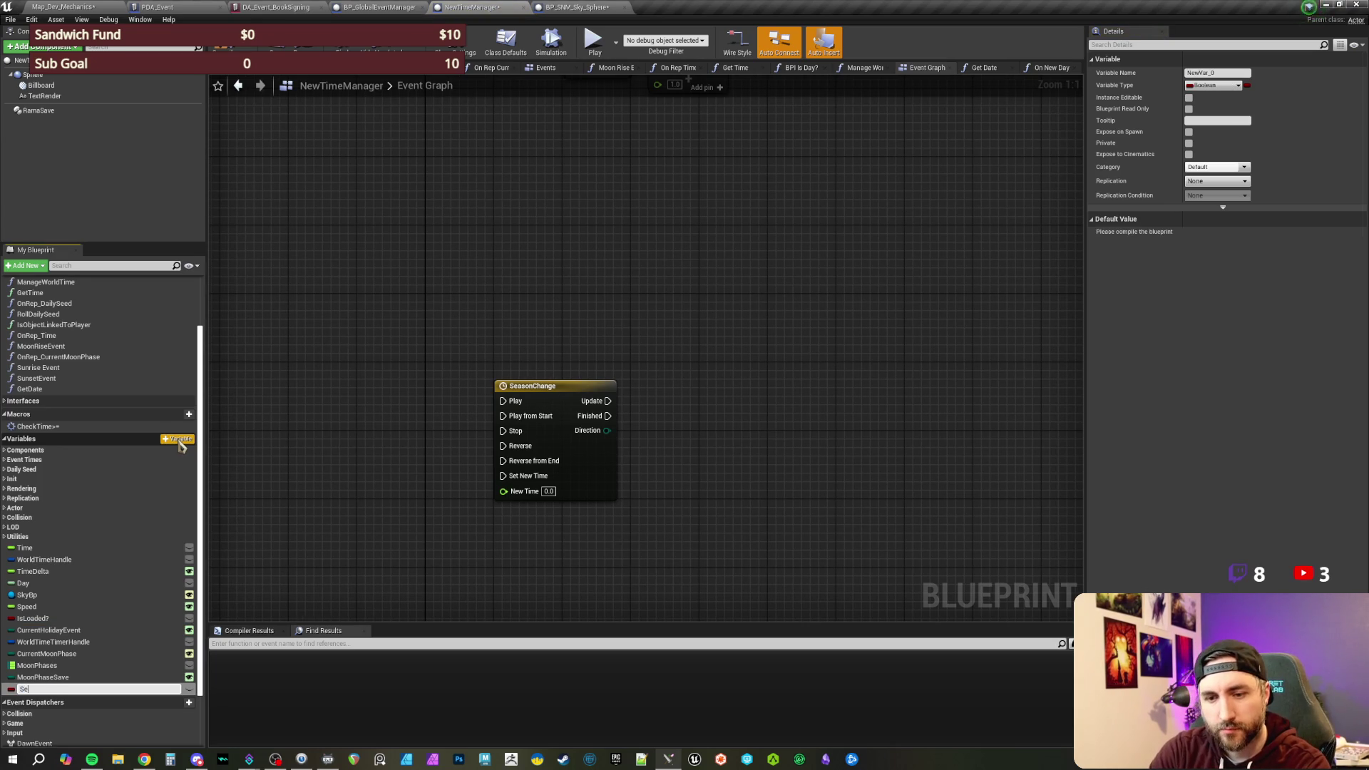
key(Return)
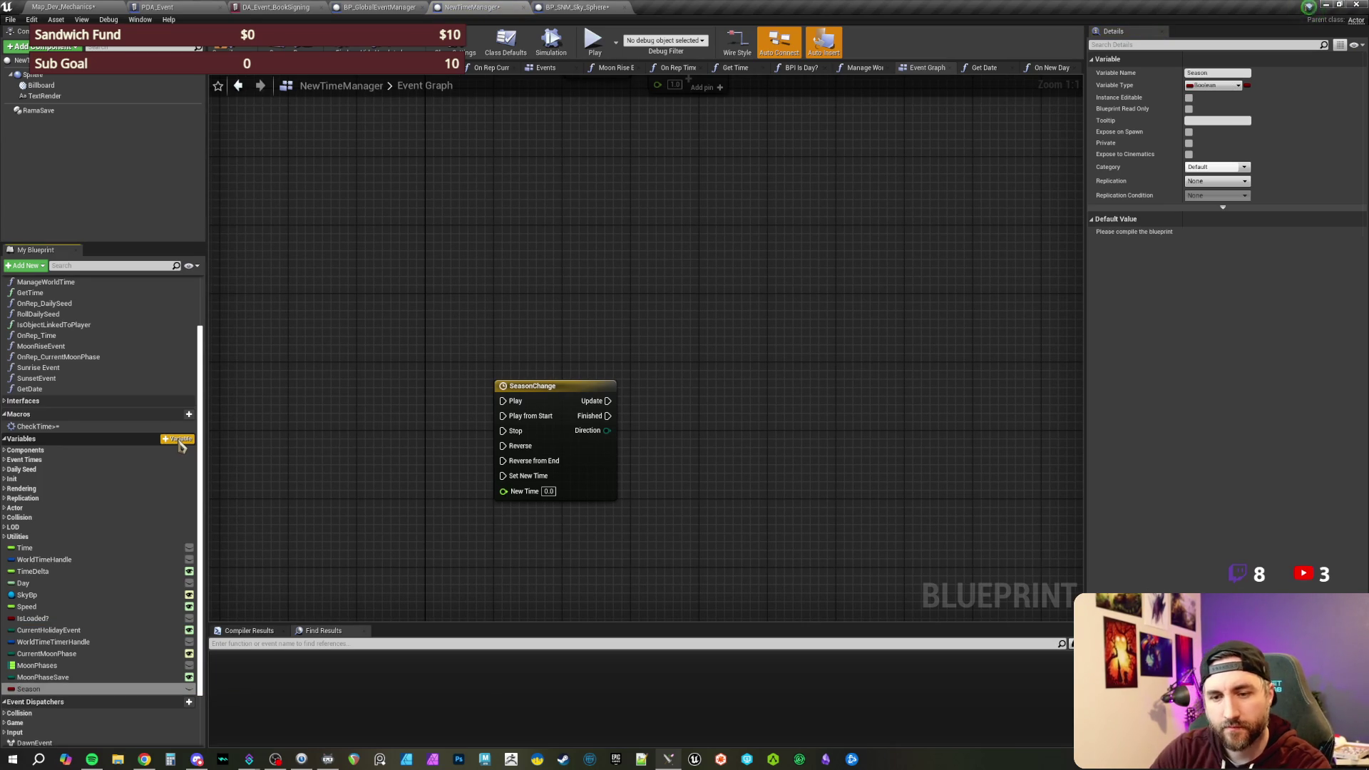
click(14, 690)
text(season)
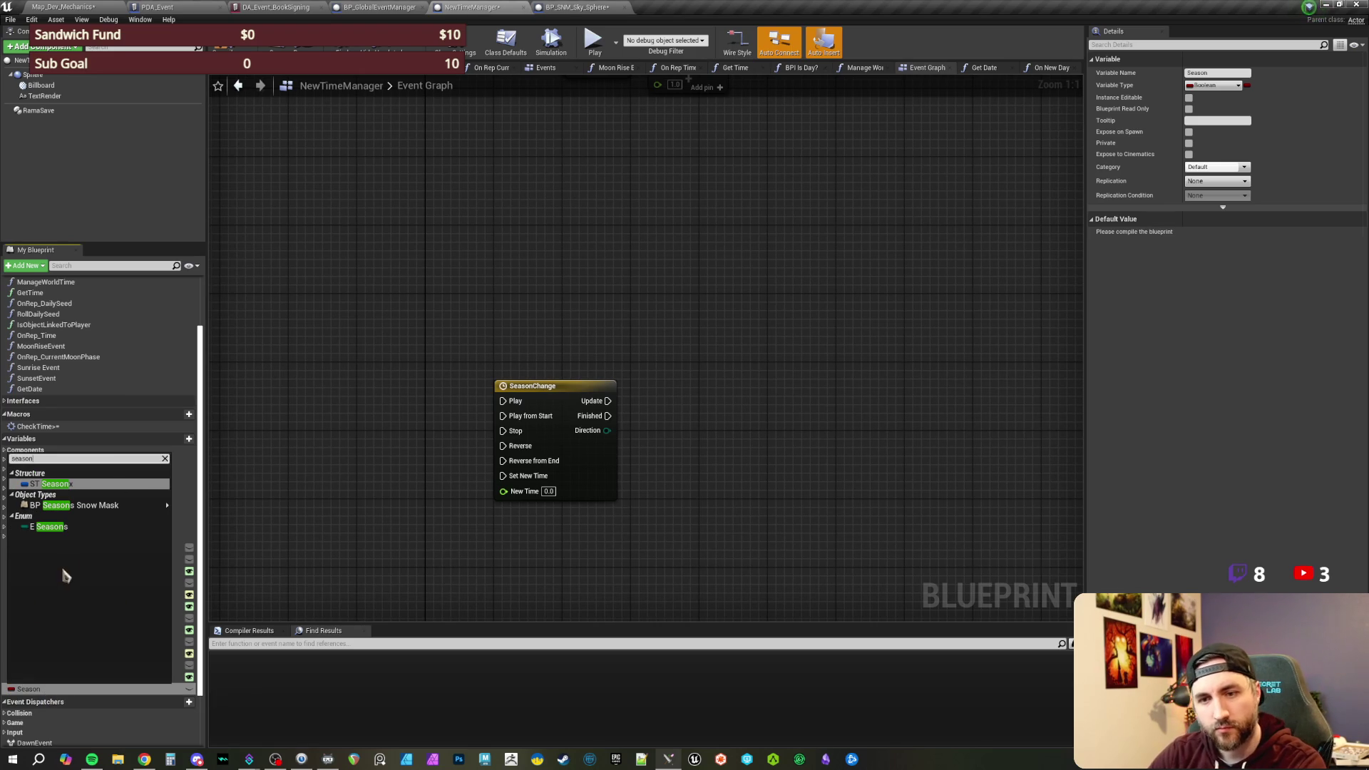
click(51, 526)
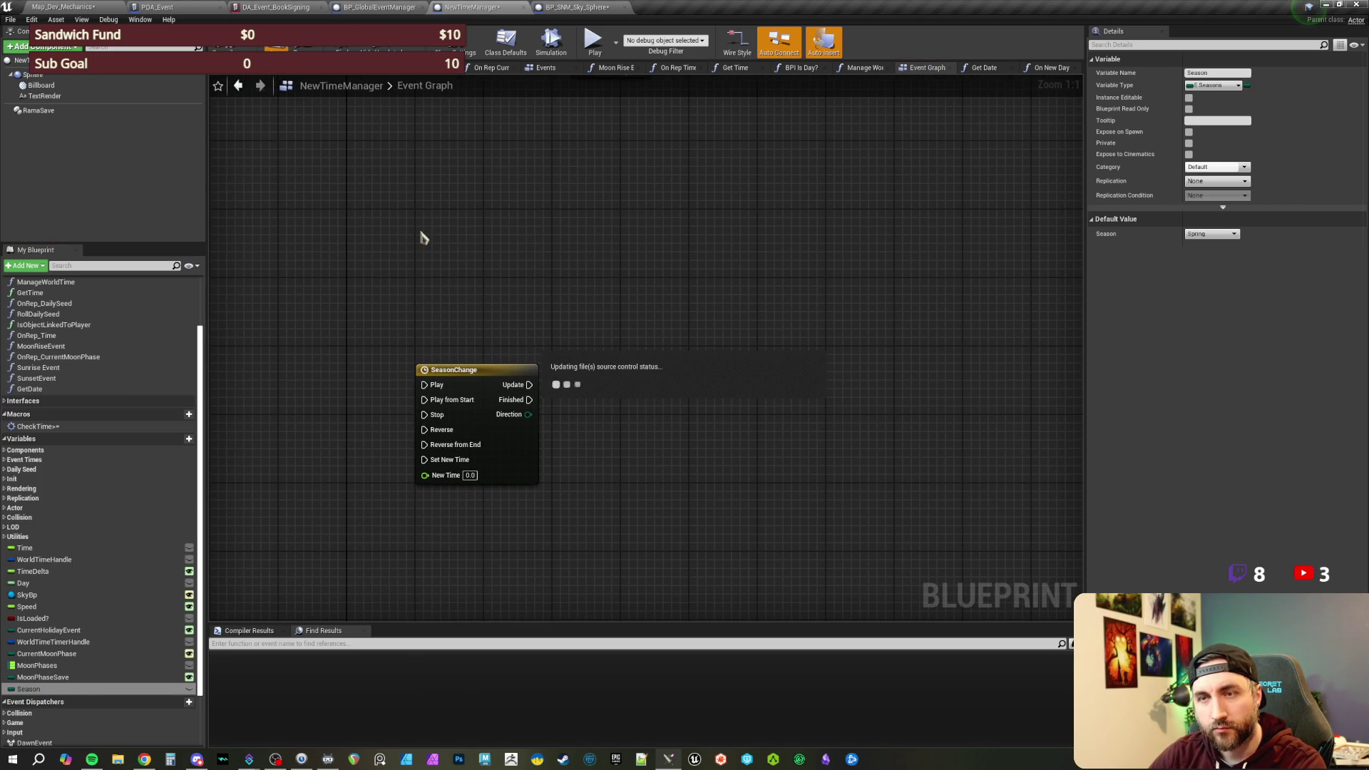
click(1229, 185)
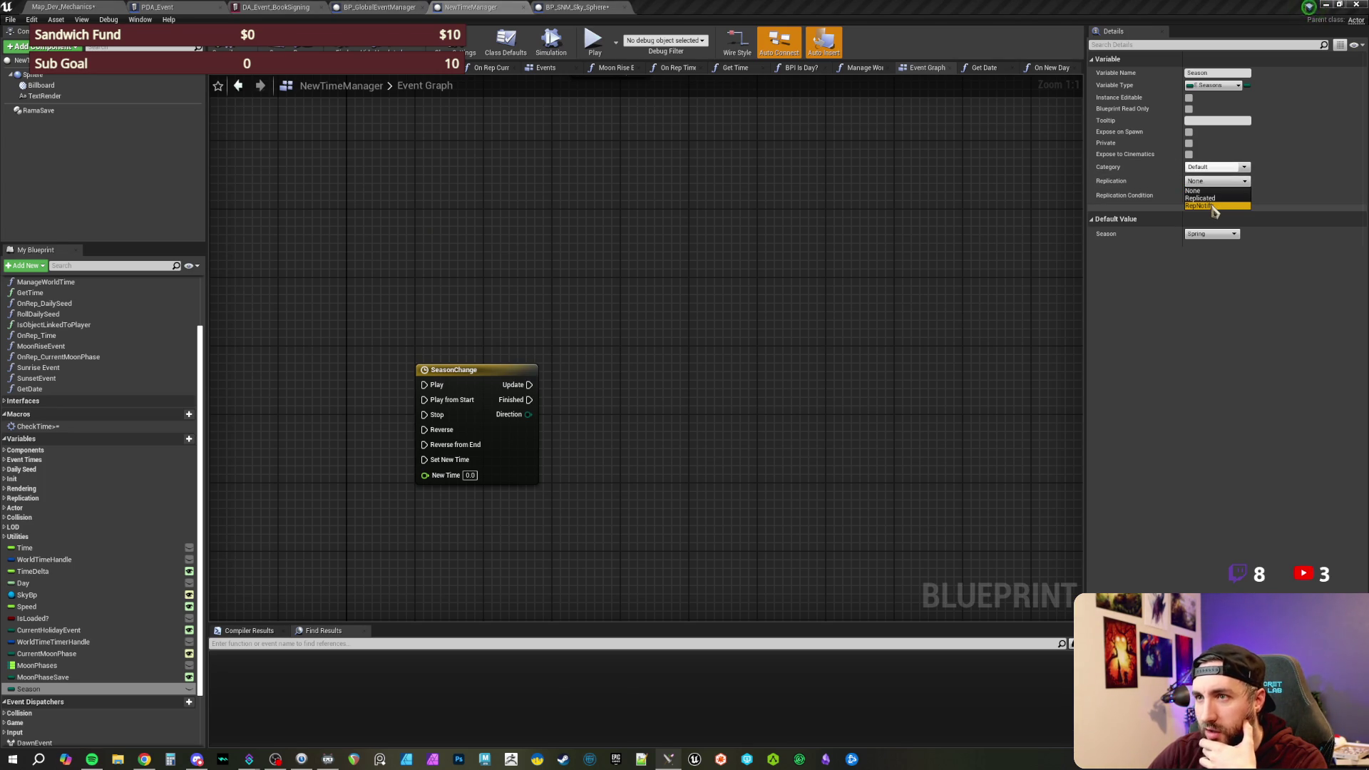
click(1213, 206)
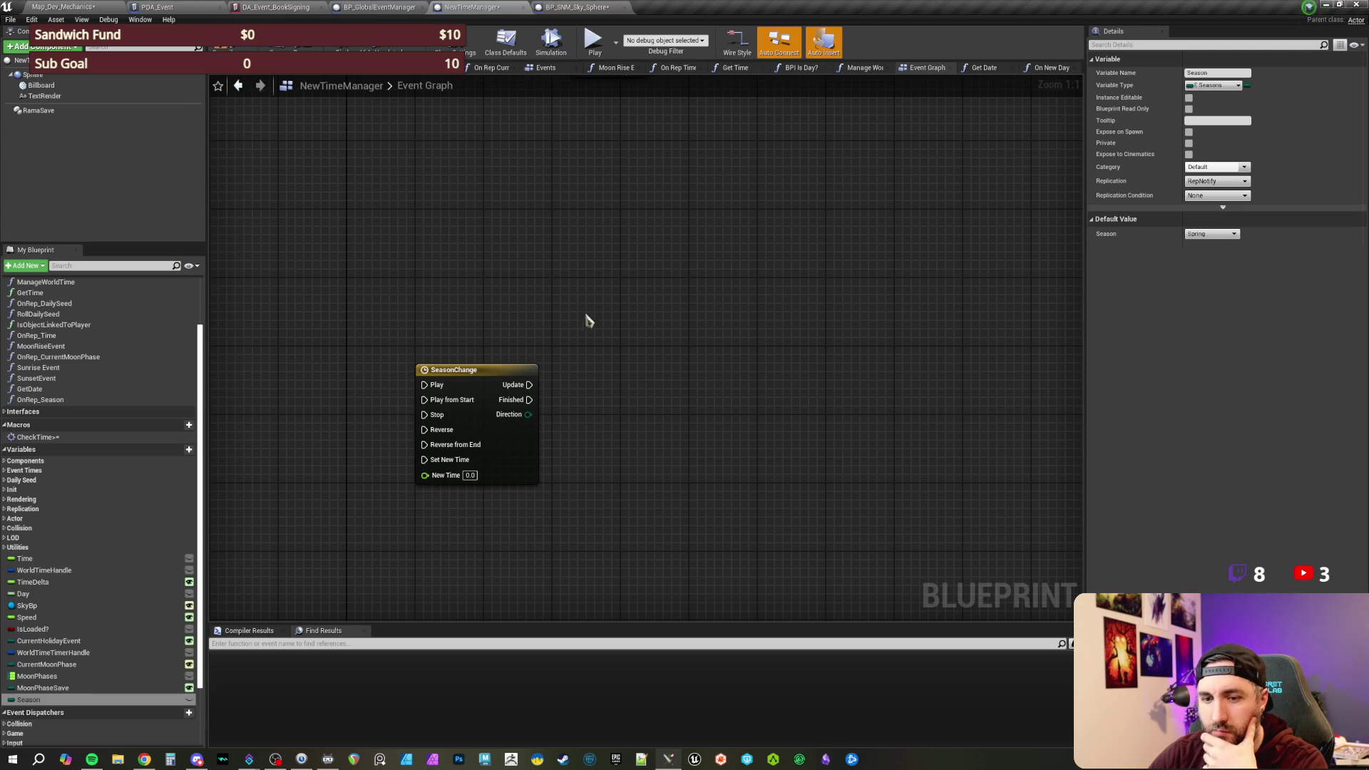
key(ctrl+s)
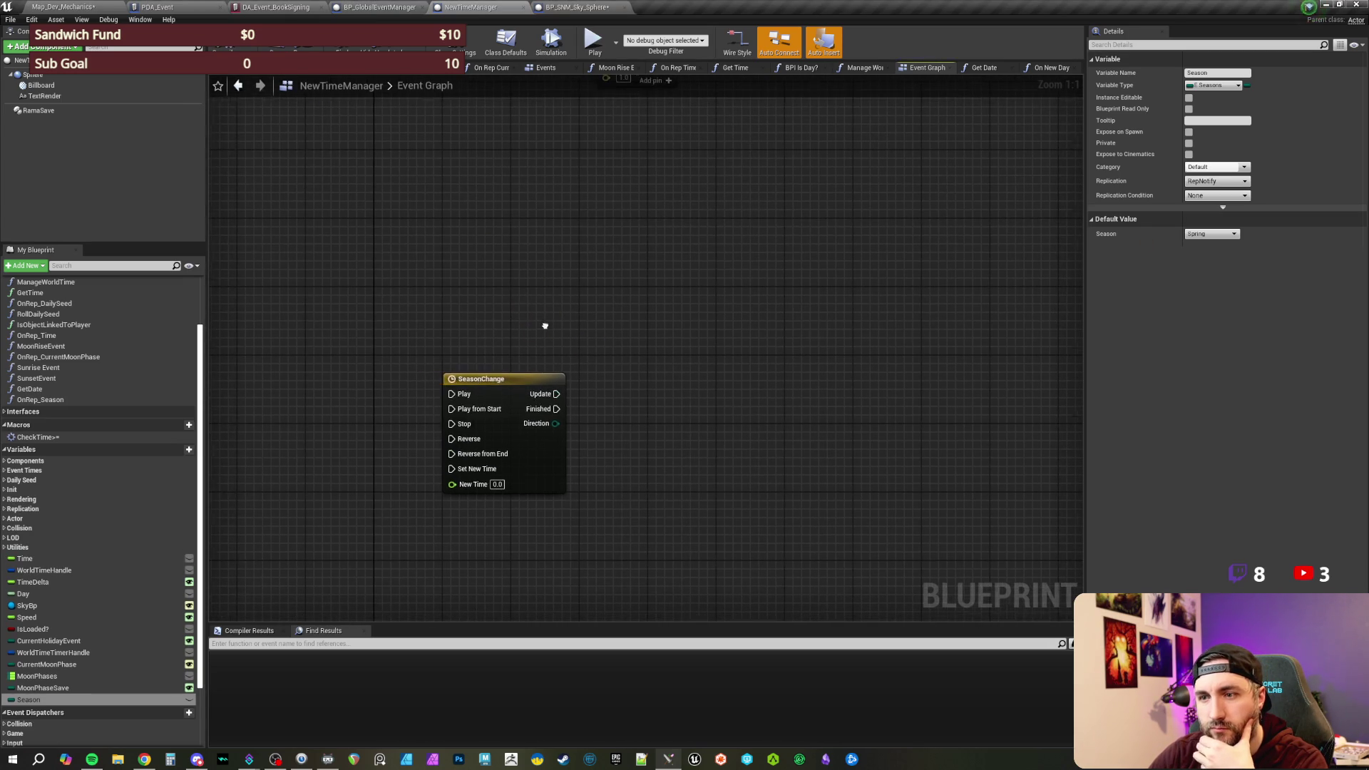
- Delete the SeasonChange timeline node from NewTimeManager's Event Graph
click(535, 403)
key(Delete)
scroll(535, 417, down, 5)
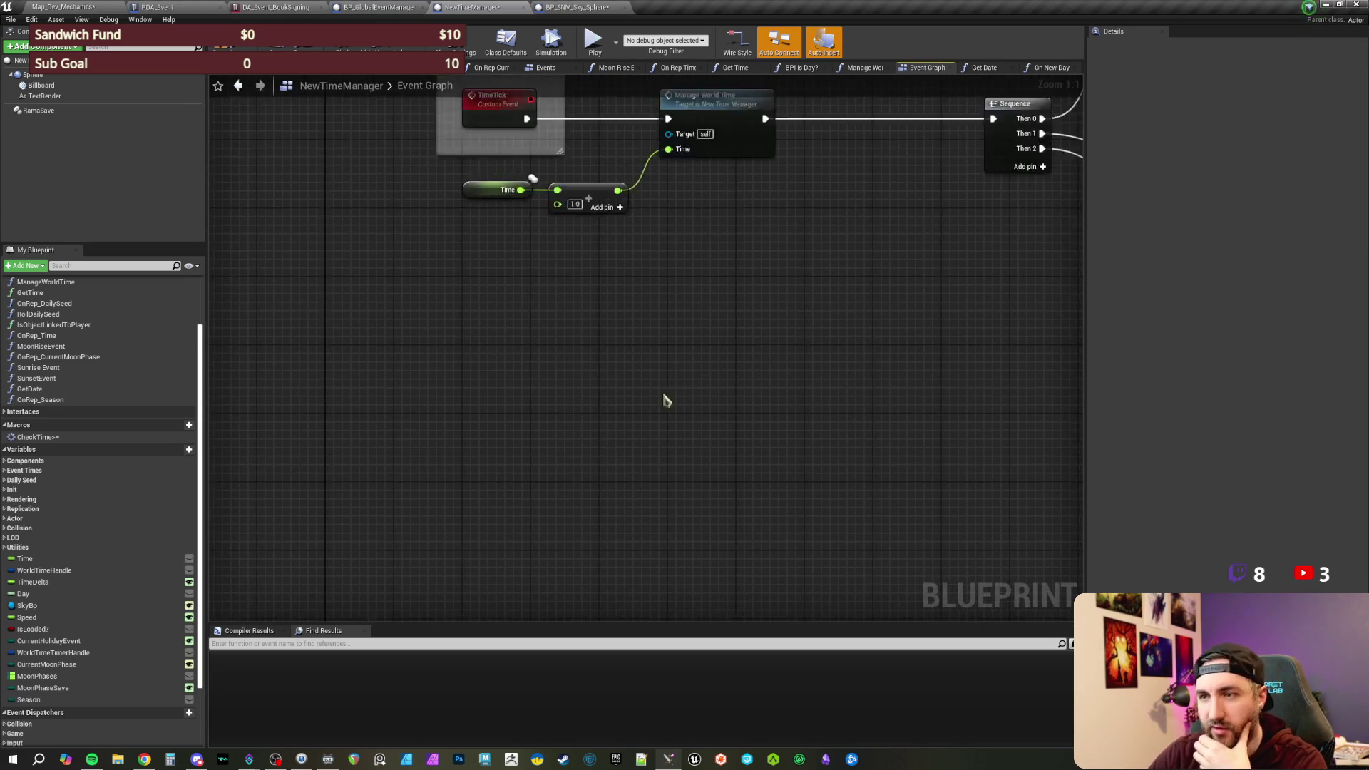
mouse_move(541, 450)
mouse_down()
mouse_move(500, 428)
mouse_move(438, 352)
mouse_up()
scroll(438, 352, down, 3)
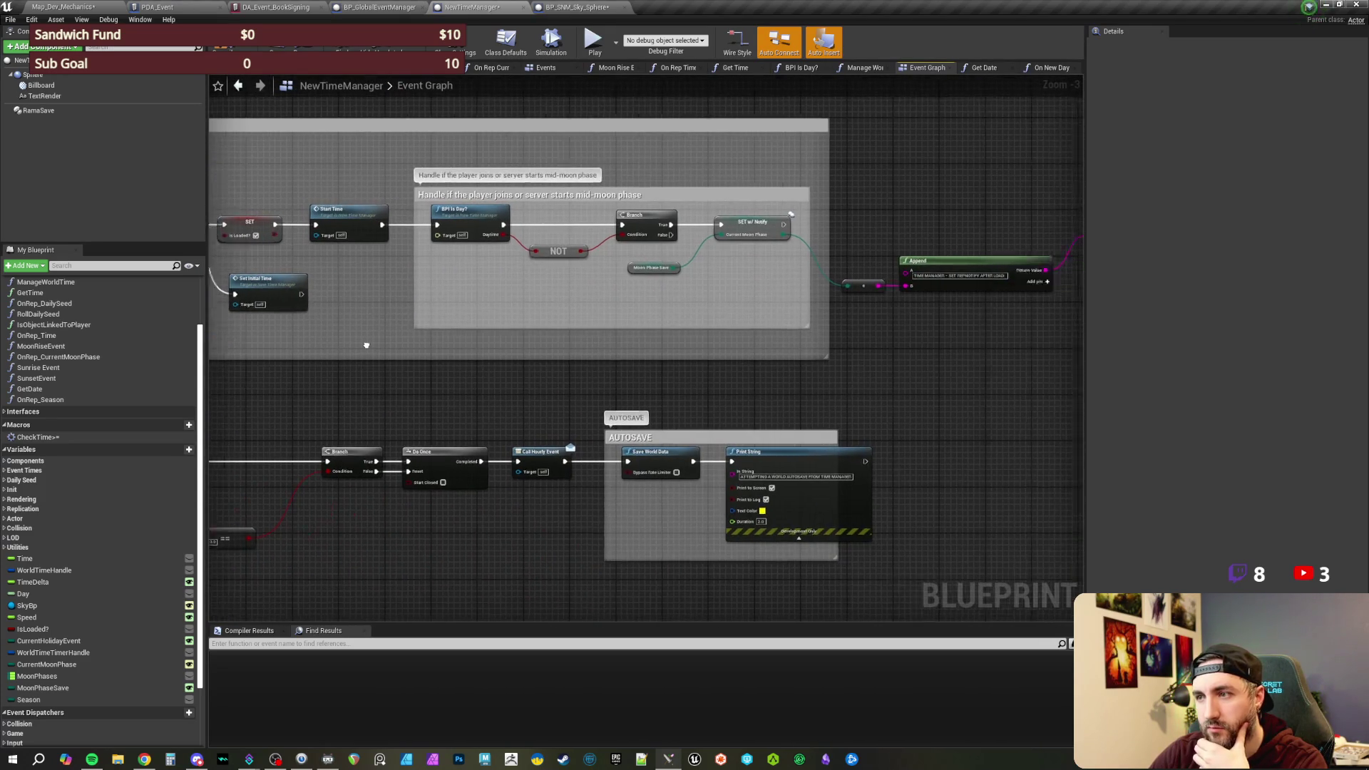
scroll(758, 321, up, 4)
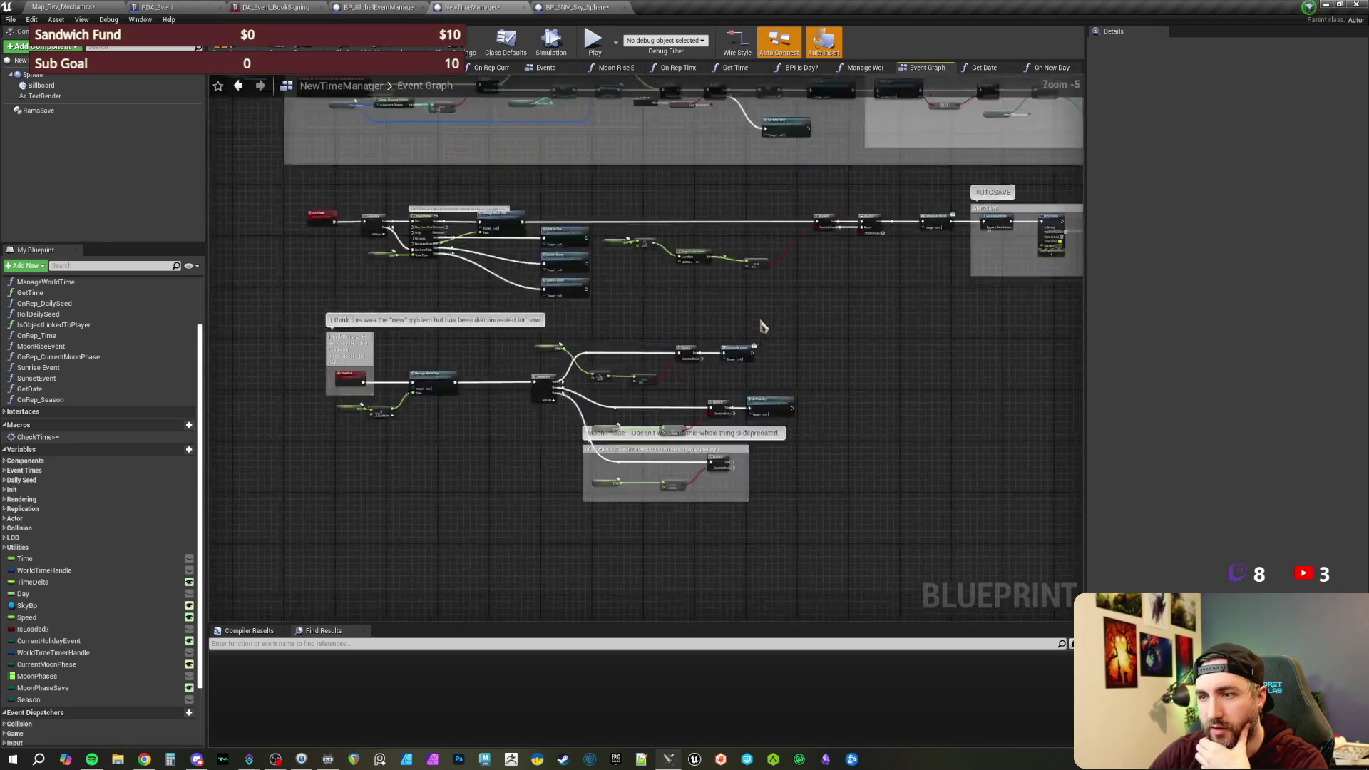
mouse_move(787, 390)
mouse_down()
mouse_move(679, 317)
mouse_move(953, 128)
mouse_up()
- In the On New Day function, add and then remove an equals node on Get Date's Month
click(1050, 70)
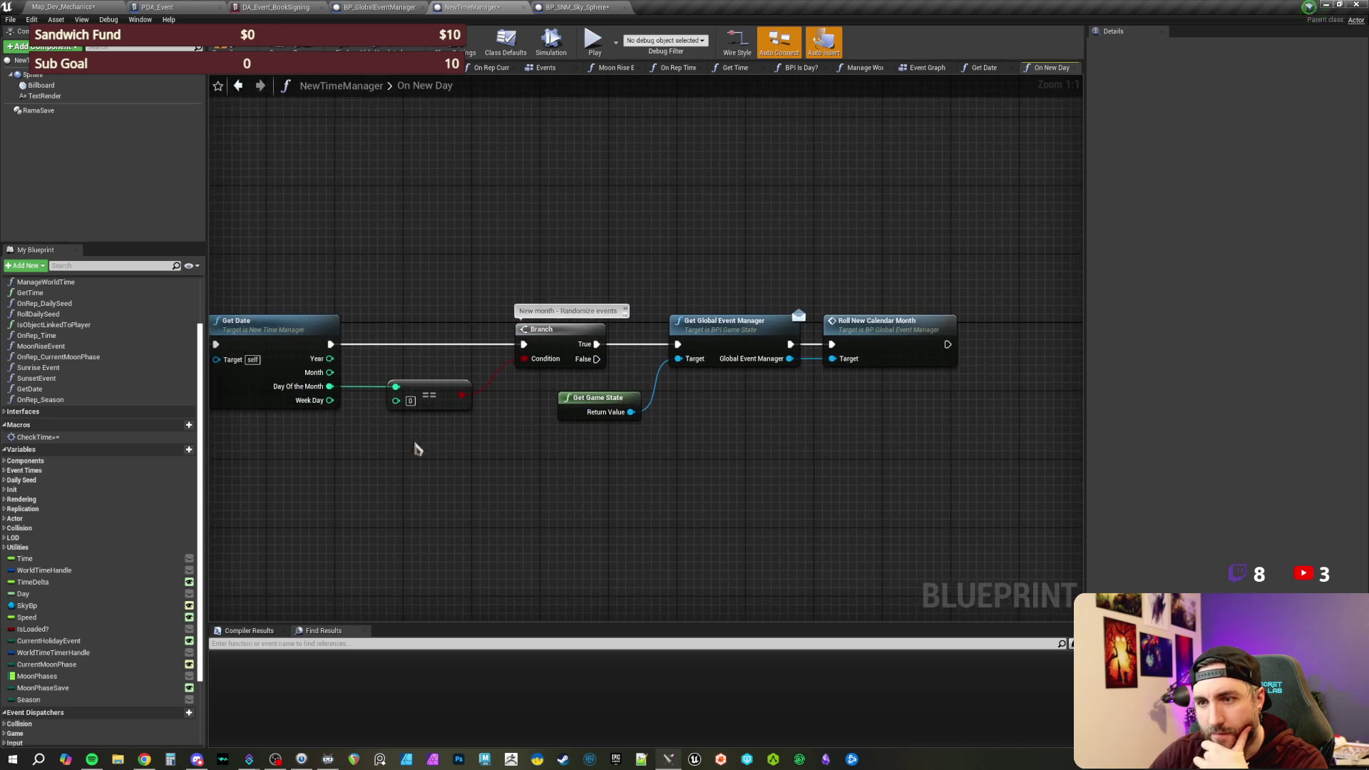
drag(300, 375, 762, 425)
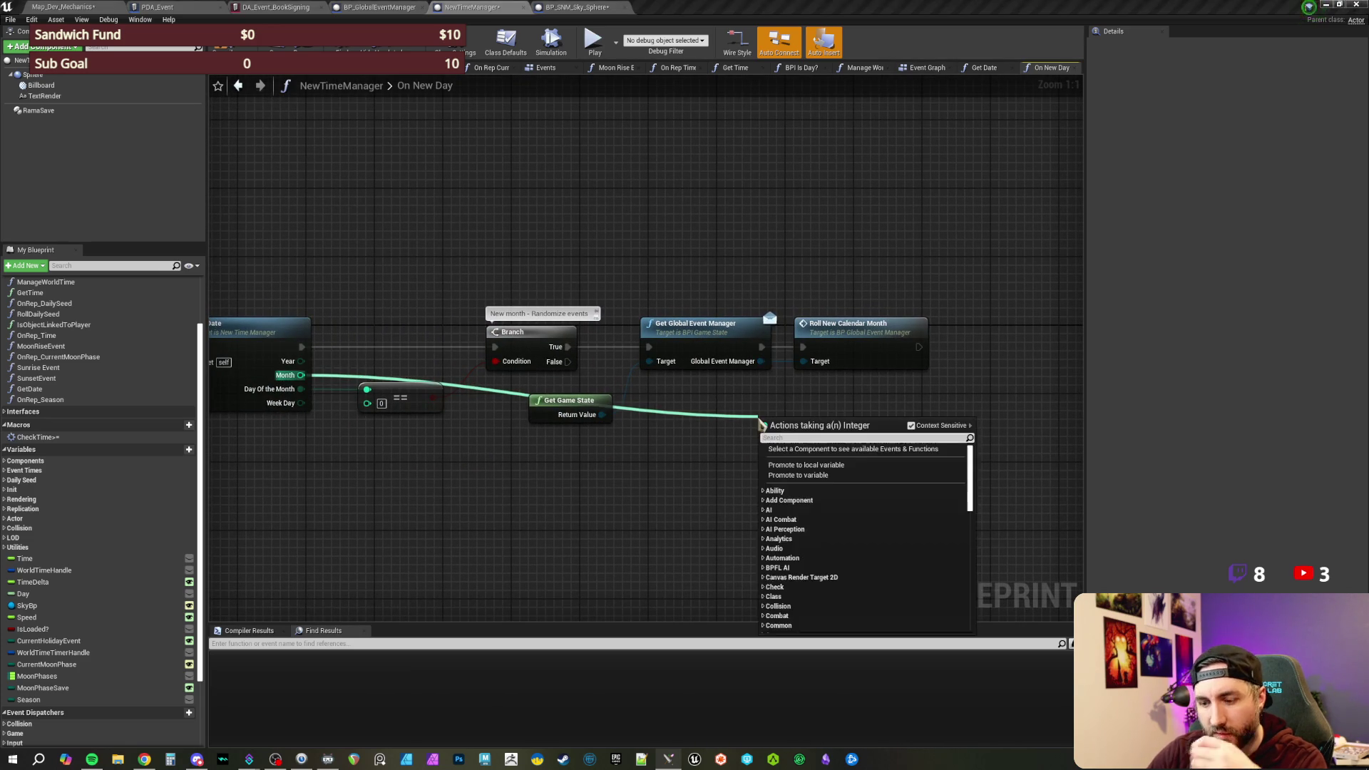
text(==)
key(Return)
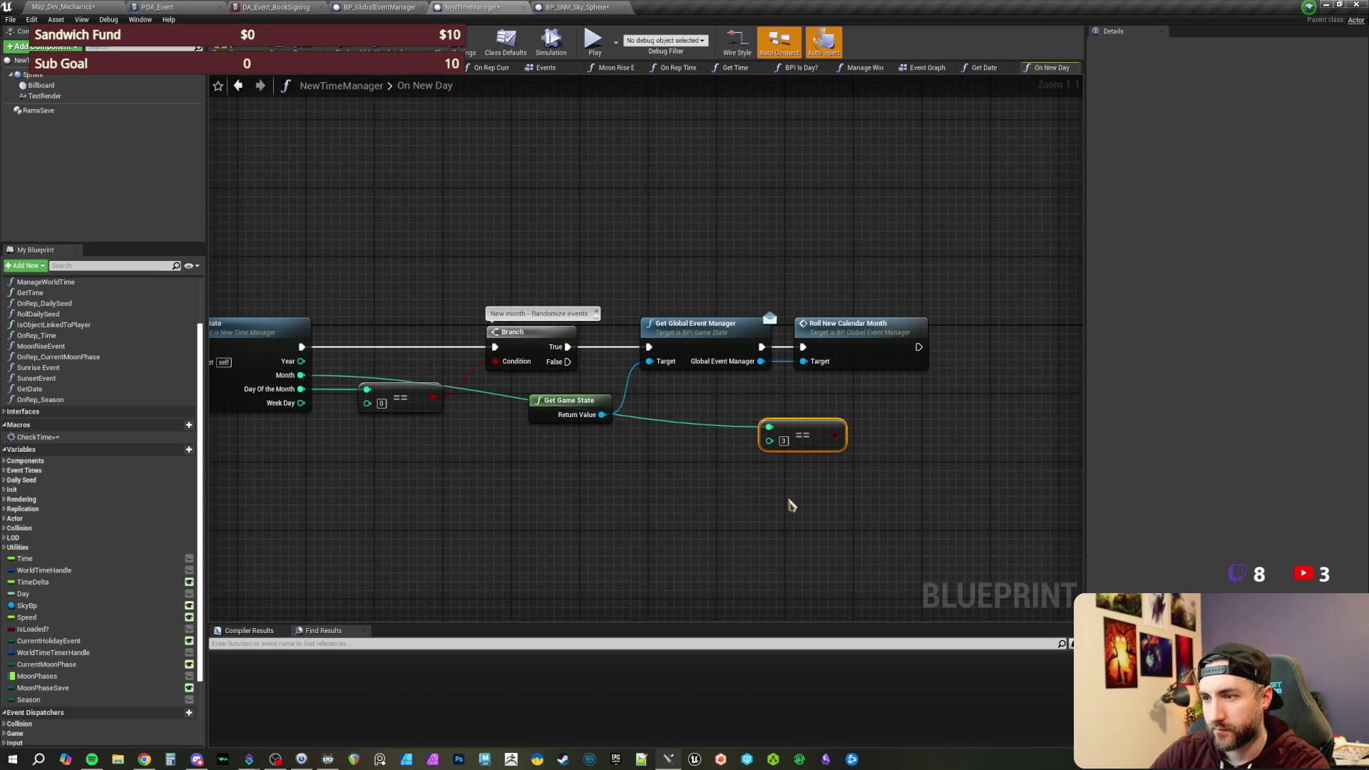
key(Delete)
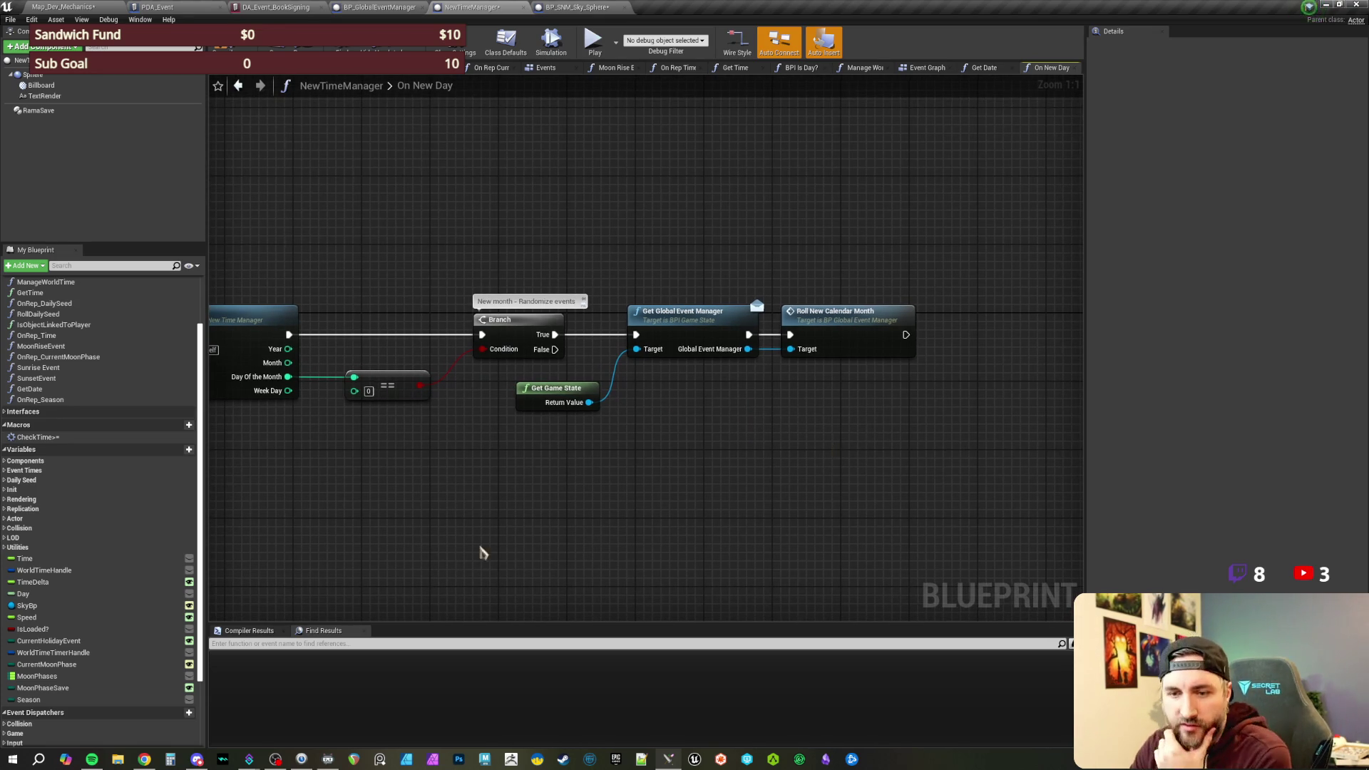
- Add a Set Season node after Roll New Calendar Month, fed by a Select on Month
mouse_move(29, 700)
mouse_down()
mouse_move(635, 540)
mouse_move(738, 423)
mouse_move(912, 358)
mouse_move(900, 329)
mouse_up()
click(763, 449)
click(883, 271)
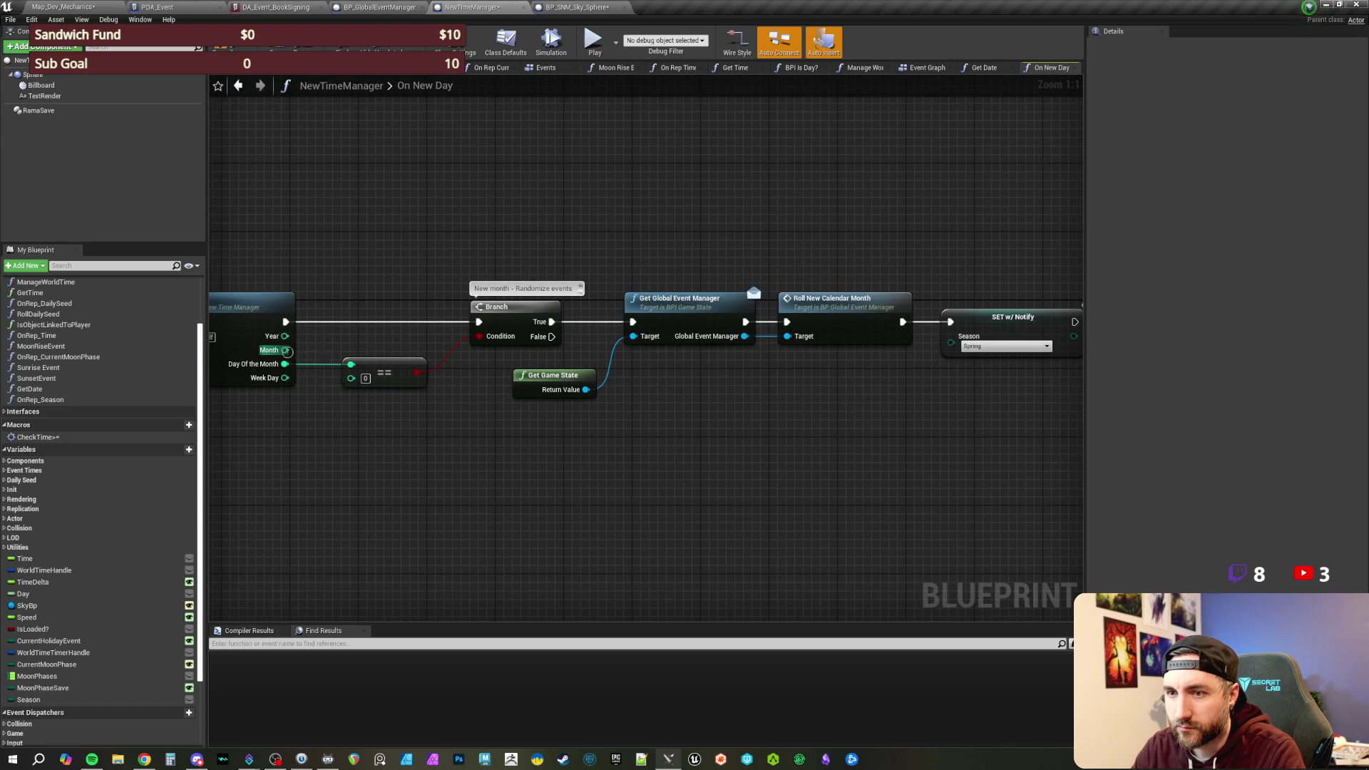
drag(285, 349, 758, 415)
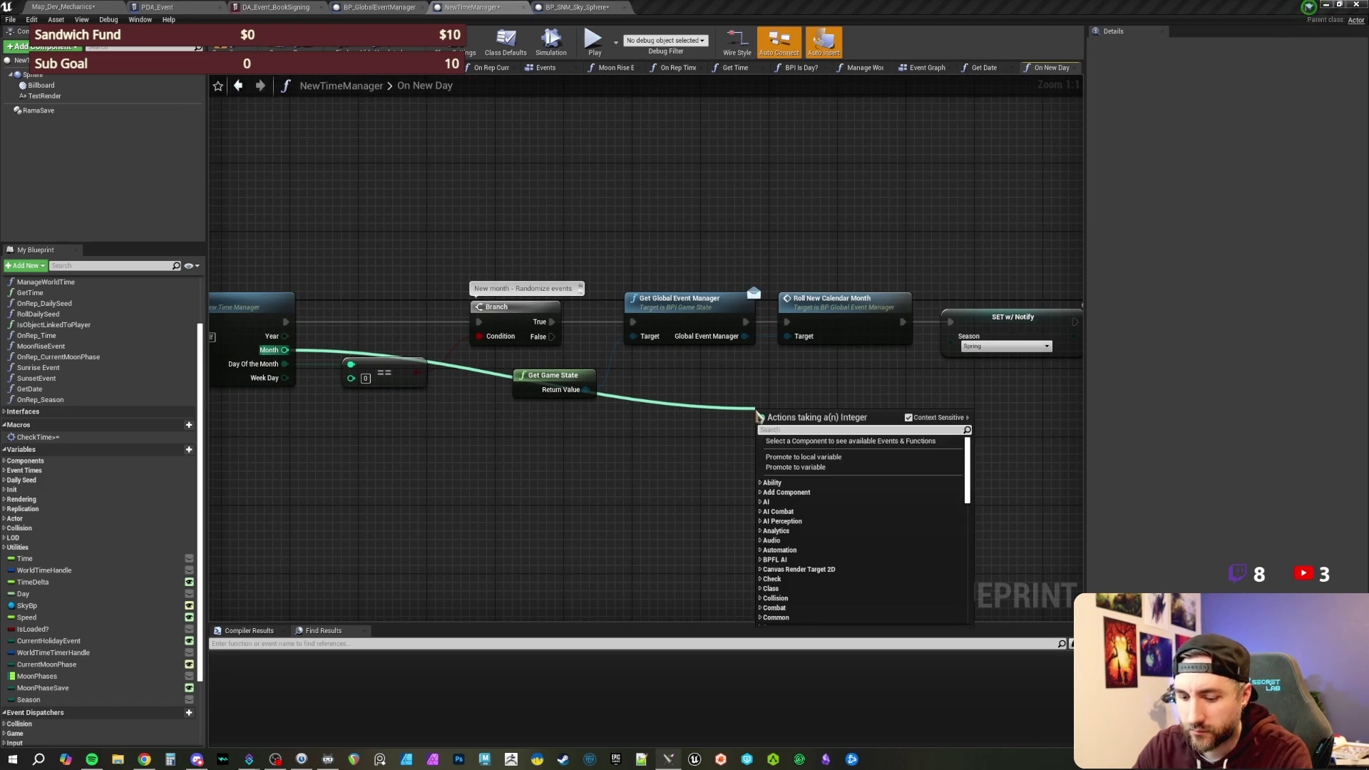
text(select)
click(789, 517)
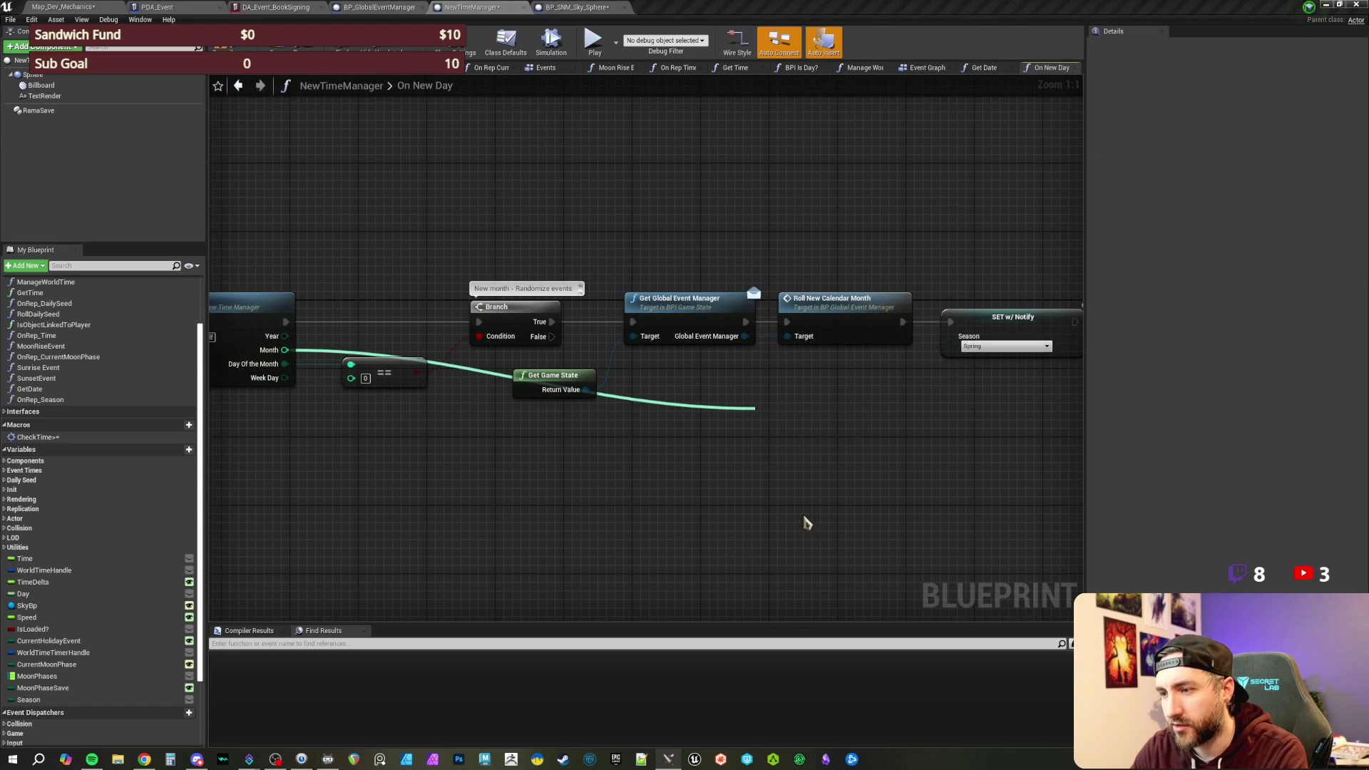
drag(848, 387, 685, 414)
mouse_move(750, 368)
mouse_down()
mouse_move(687, 433)
mouse_move(634, 457)
mouse_move(627, 421)
mouse_up()
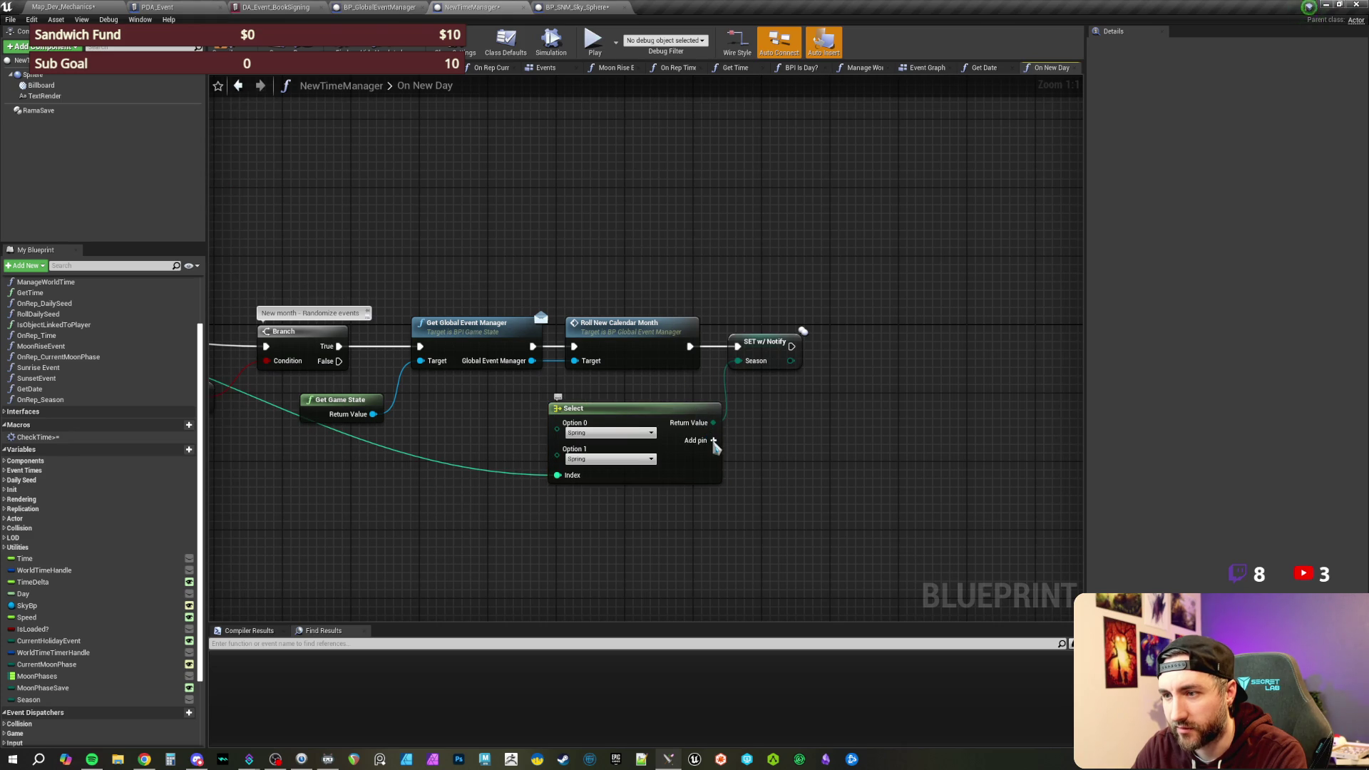
- Give the Select node four options: Spring, Summer, Fall and Winter
click(713, 440)
click(713, 440)
drag(763, 513, 723, 502)
mouse_move(640, 495)
mouse_down()
mouse_move(606, 478)
mouse_move(683, 469)
mouse_up()
click(606, 448)
click(579, 438)
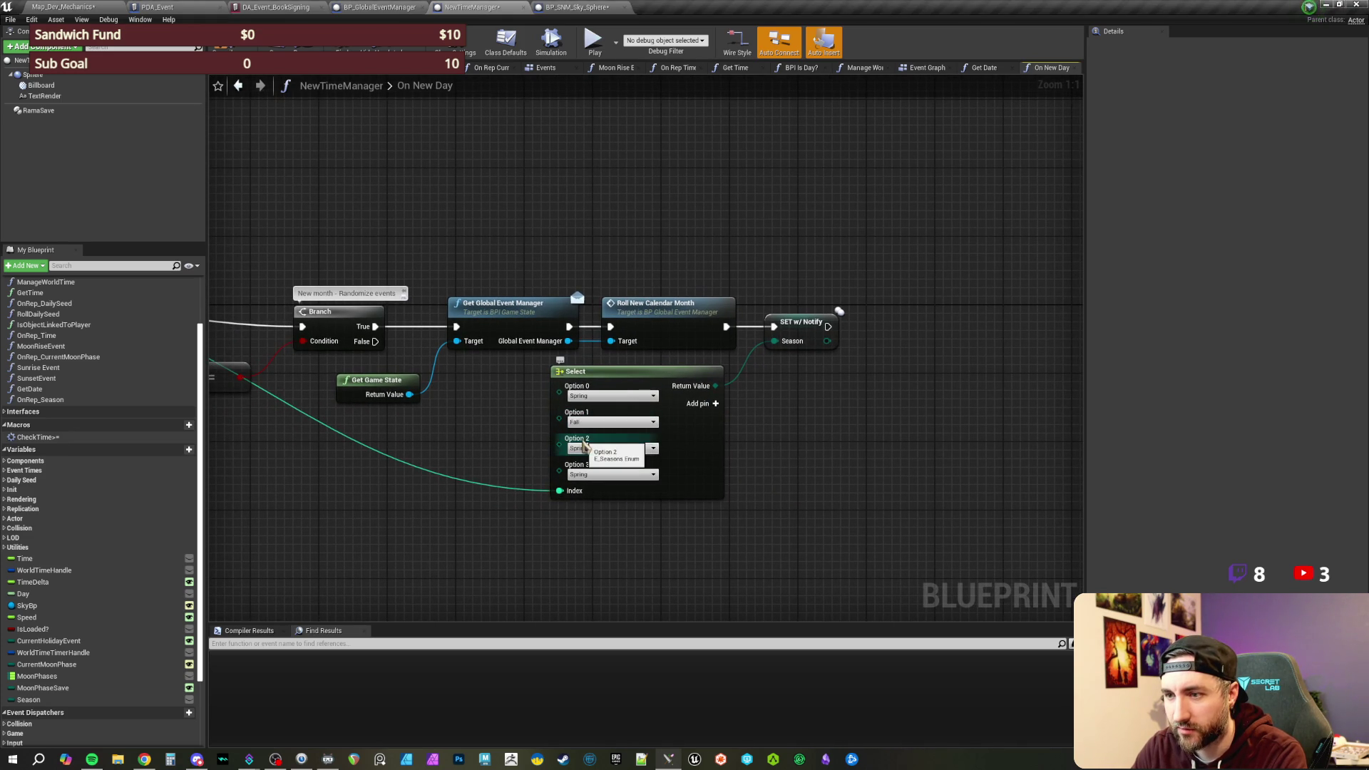
click(611, 448)
click(591, 459)
click(589, 448)
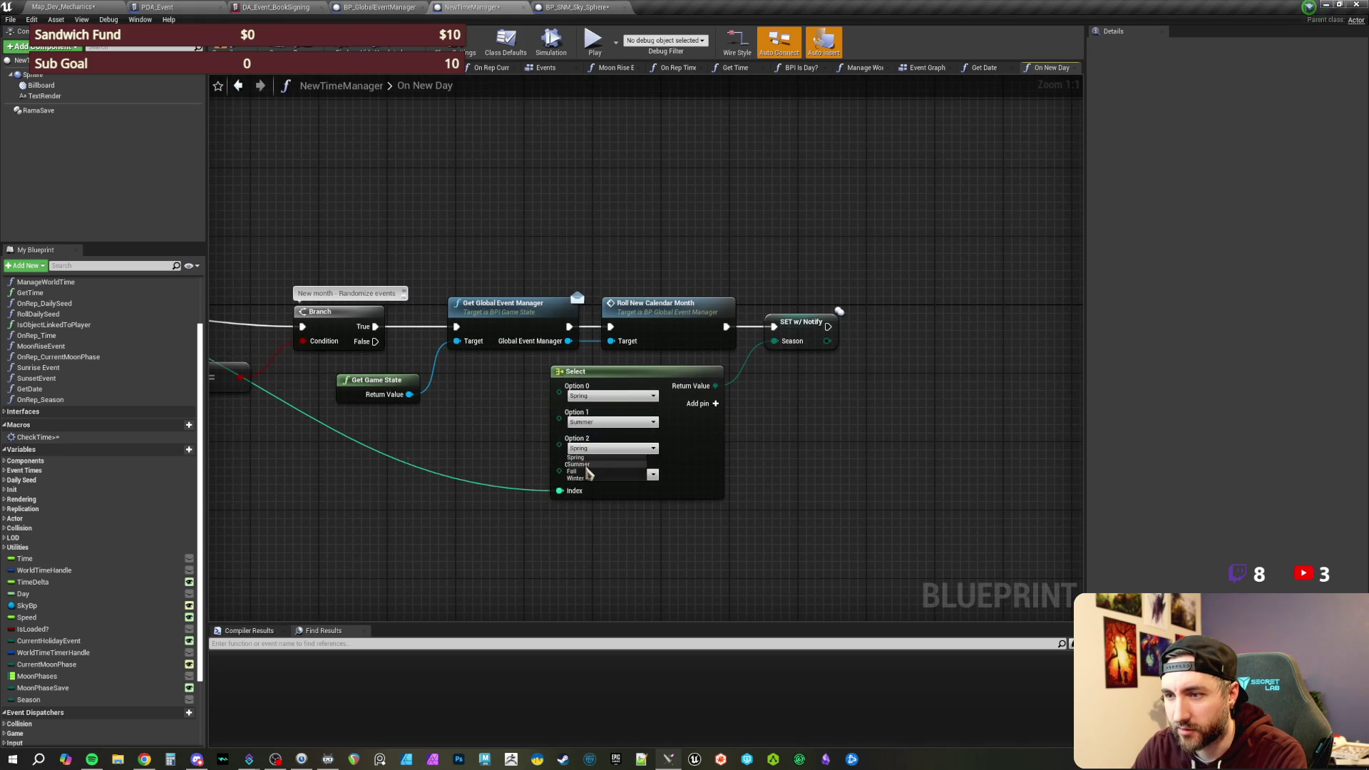
click(589, 472)
click(589, 475)
click(589, 505)
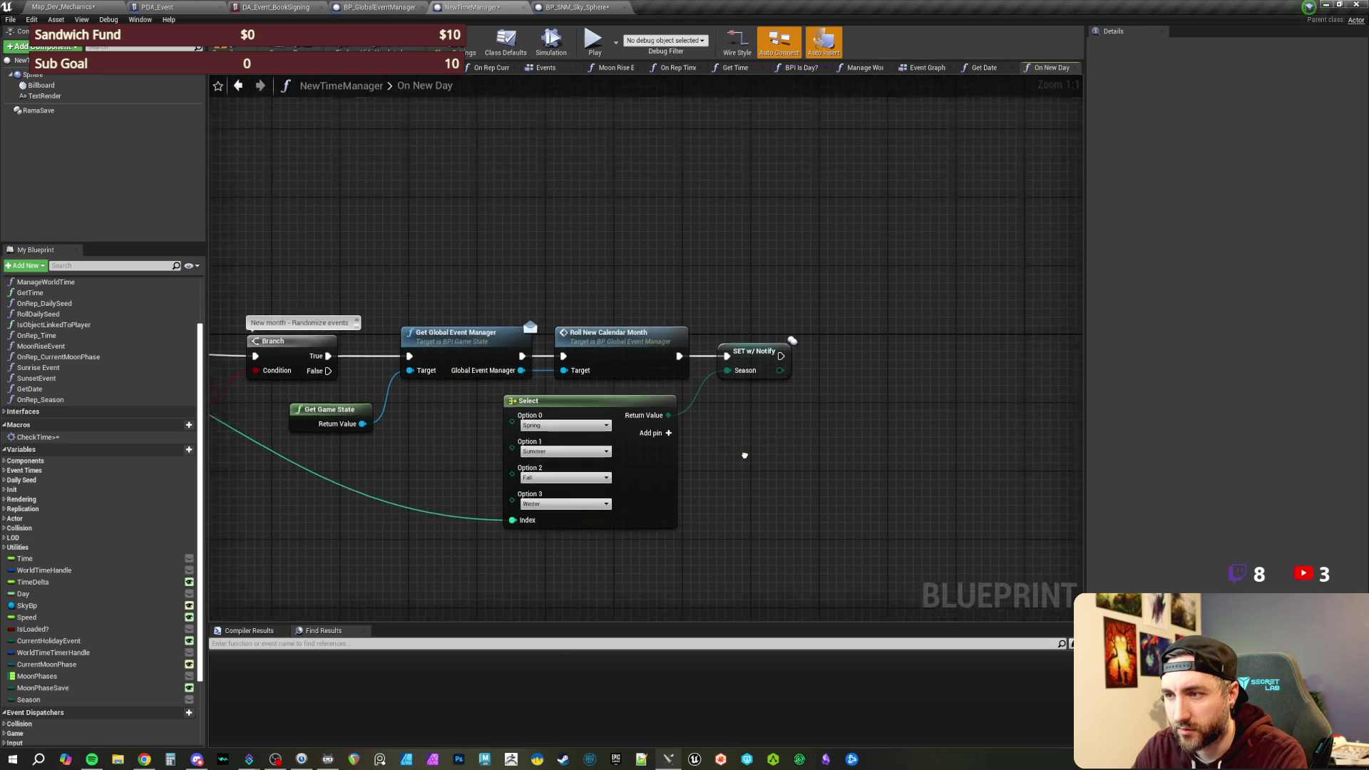
- Open the OnRep_Season function graph from the Season setter
scroll(551, 232, down, 1)
drag(551, 232, 721, 223)
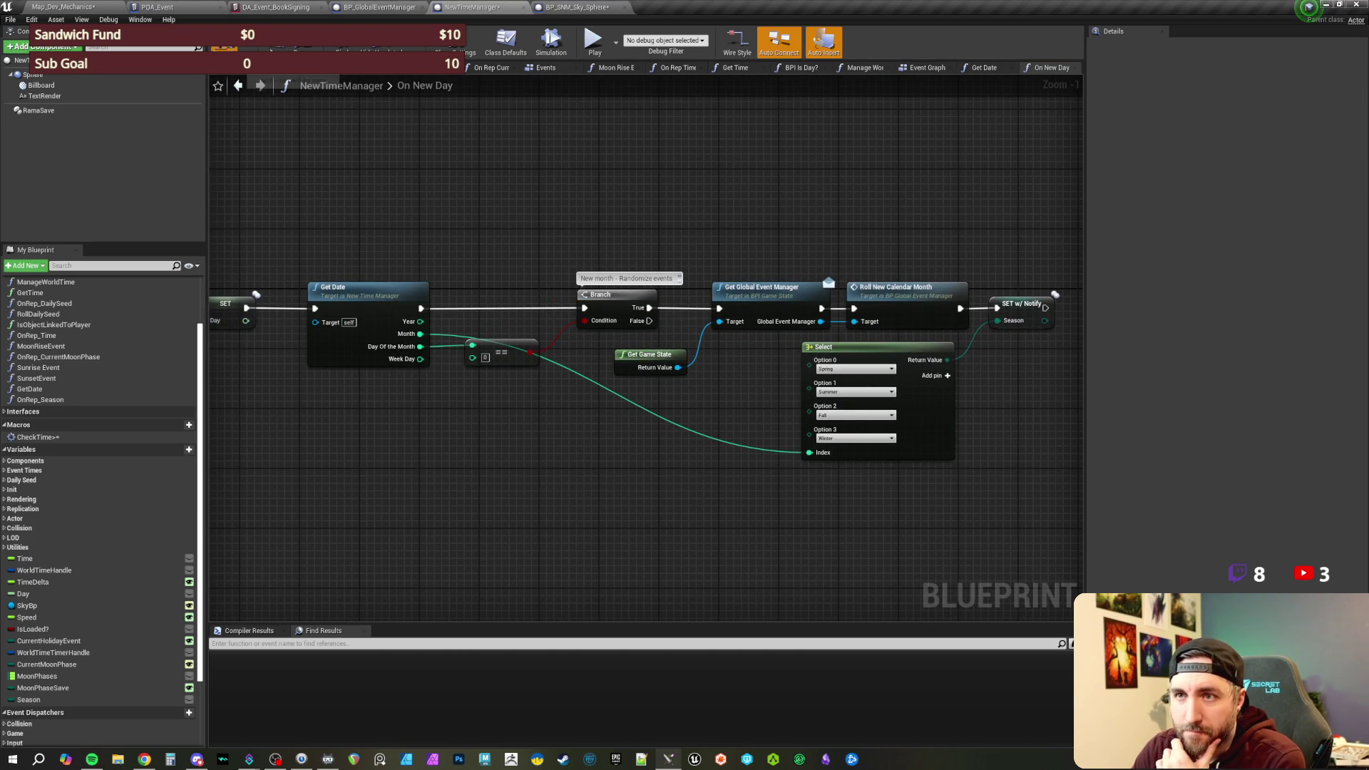
drag(980, 226, 741, 238)
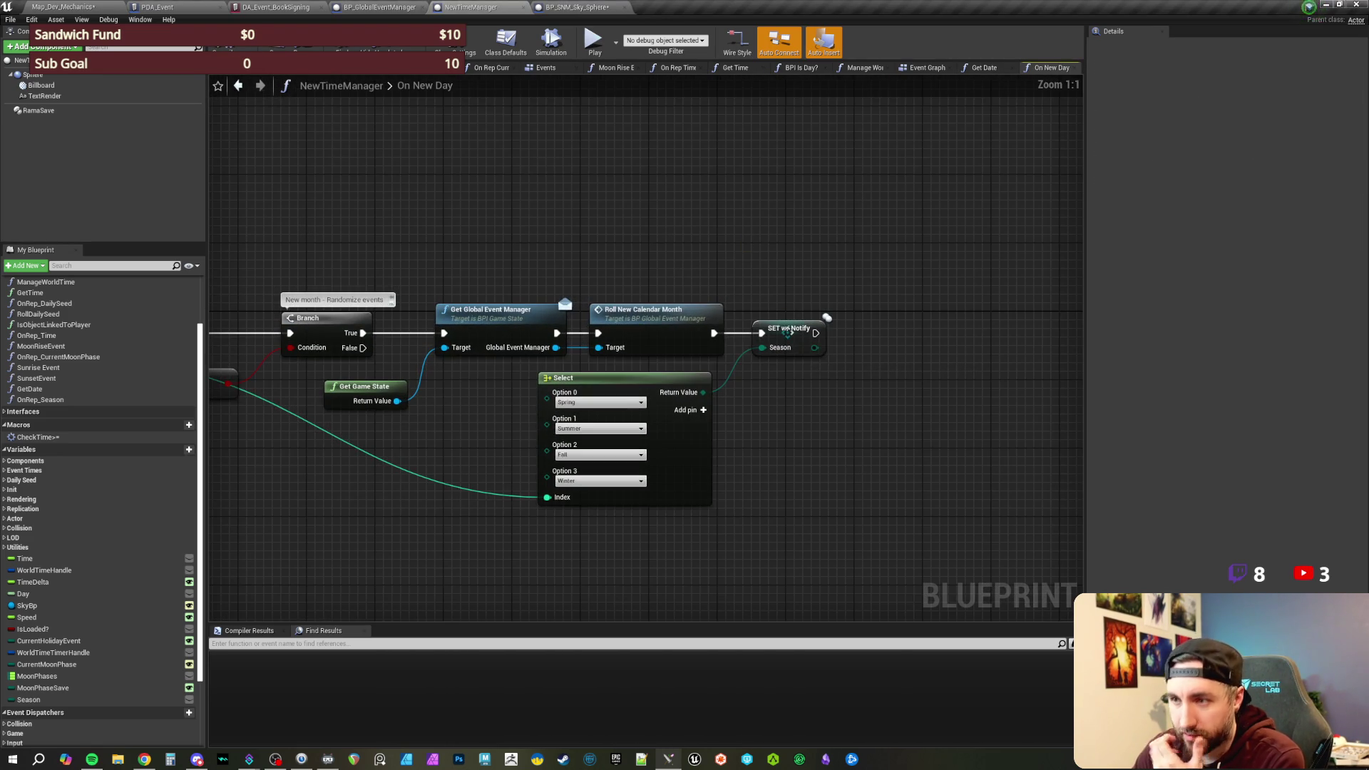
double_click(788, 329)
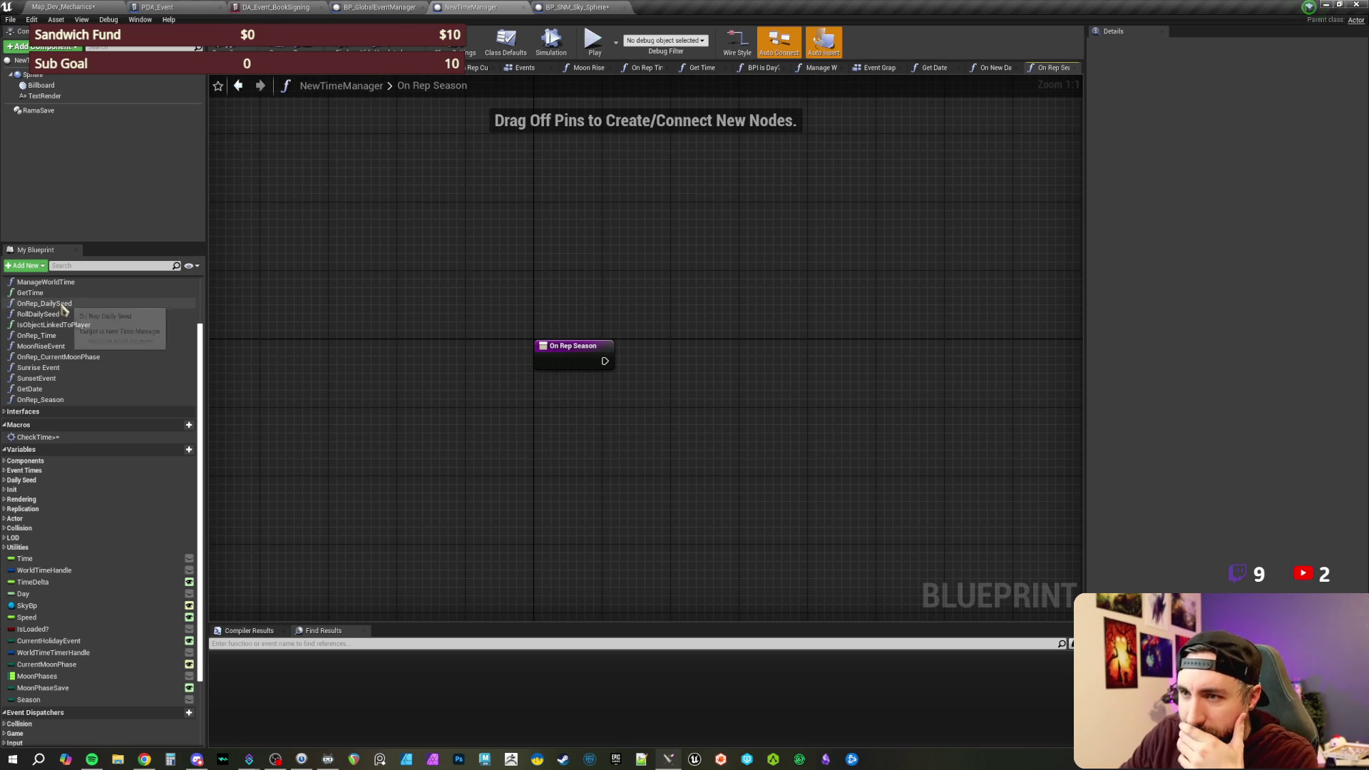
- Save all packages with Ctrl+S while panning the still-empty OnRep_Season graph
drag(657, 299, 559, 275)
mouse_move(502, 225)
mouse_down()
mouse_move(524, 237)
mouse_move(505, 220)
mouse_move(502, 235)
mouse_up()
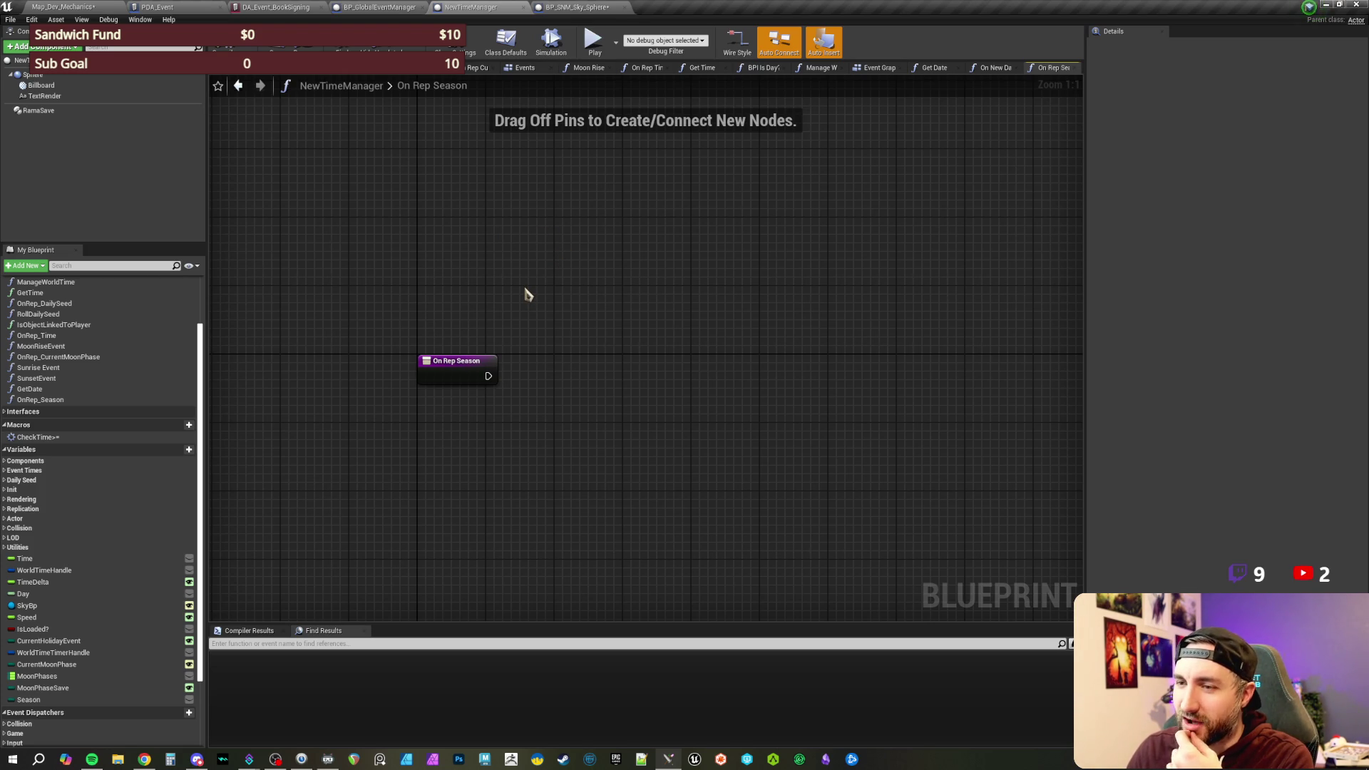
drag(489, 281, 501, 302)
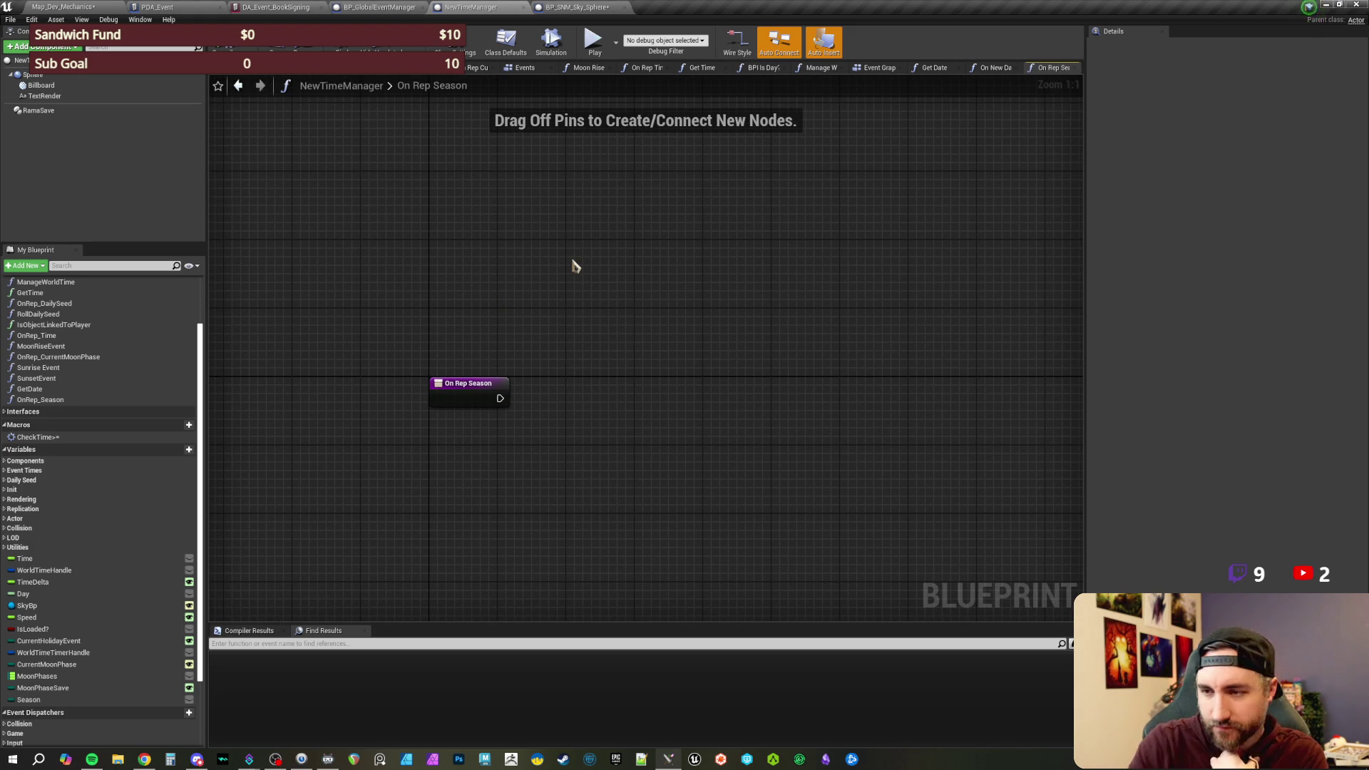
drag(579, 293, 565, 264)
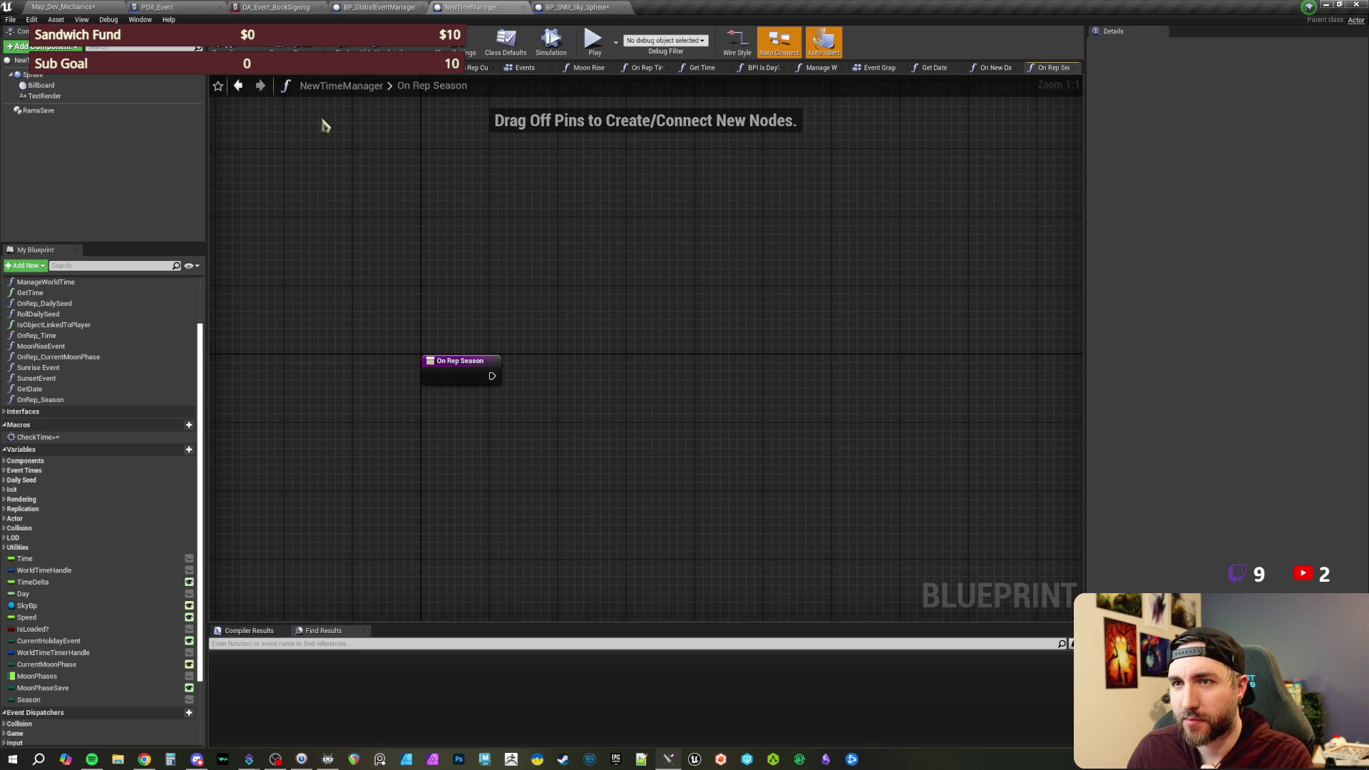
drag(468, 297, 442, 281)
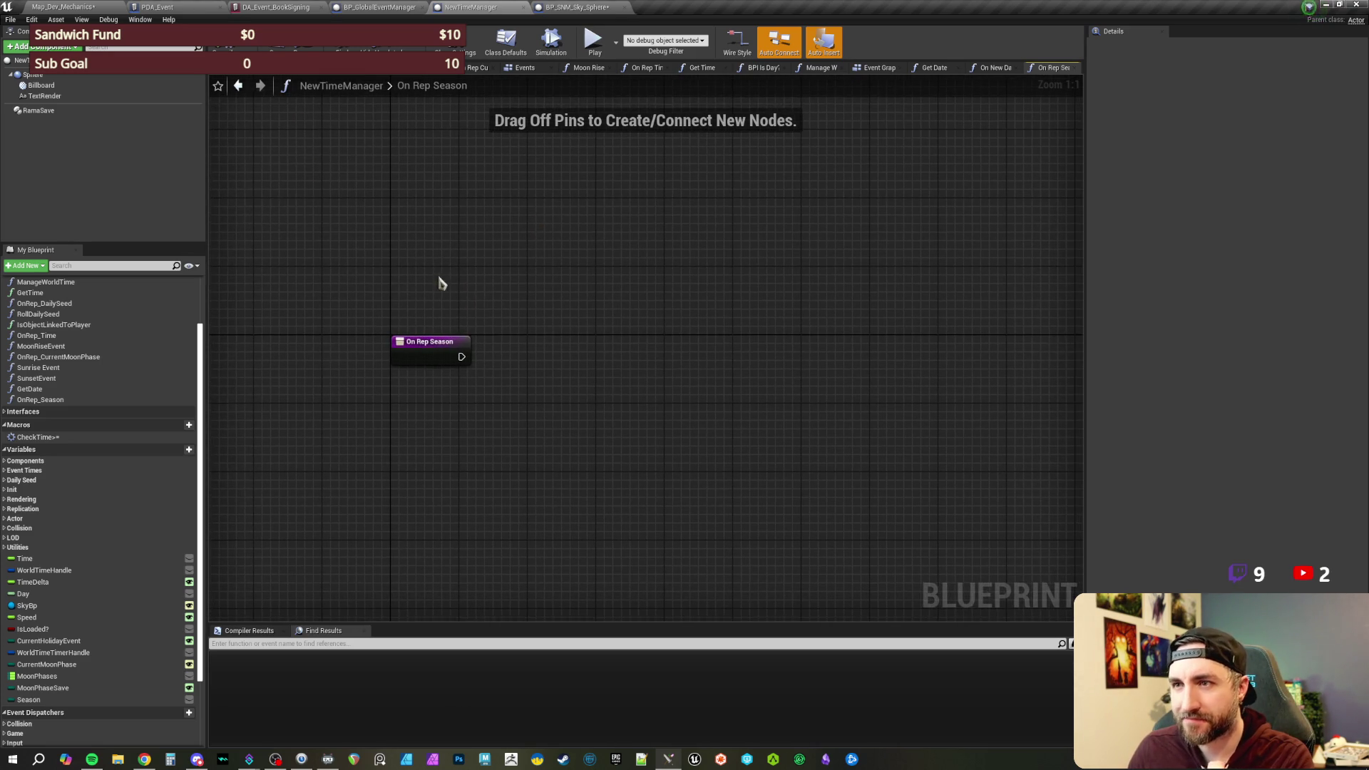
drag(553, 339, 553, 303)
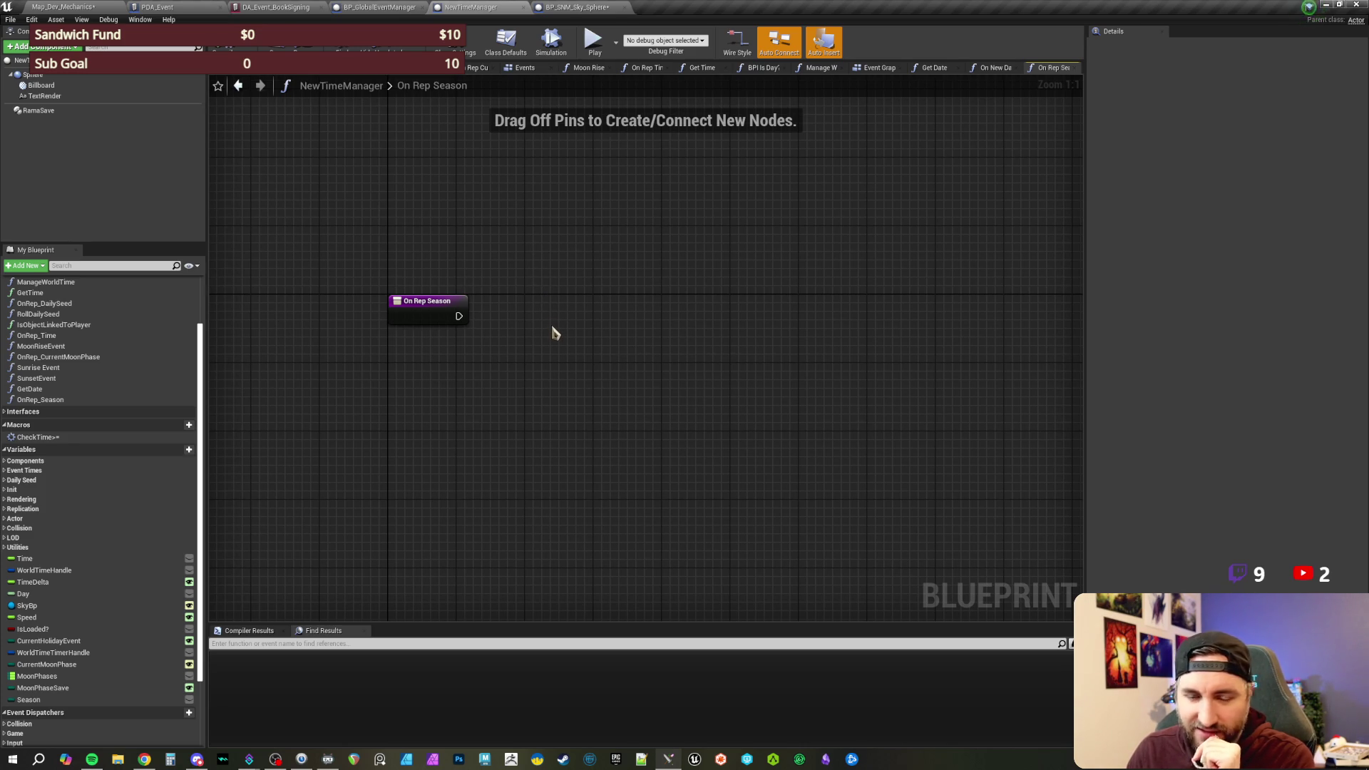
drag(535, 320, 538, 321)
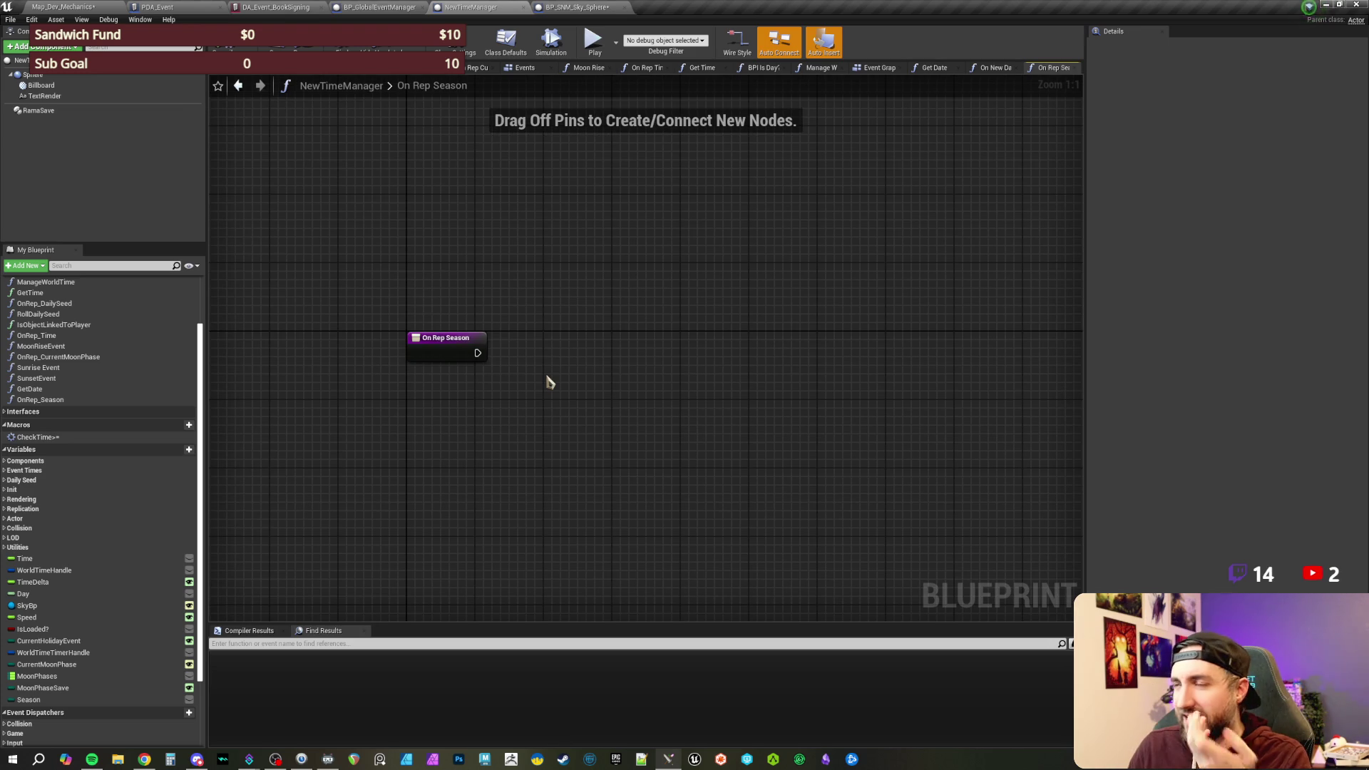
drag(549, 381, 571, 390)
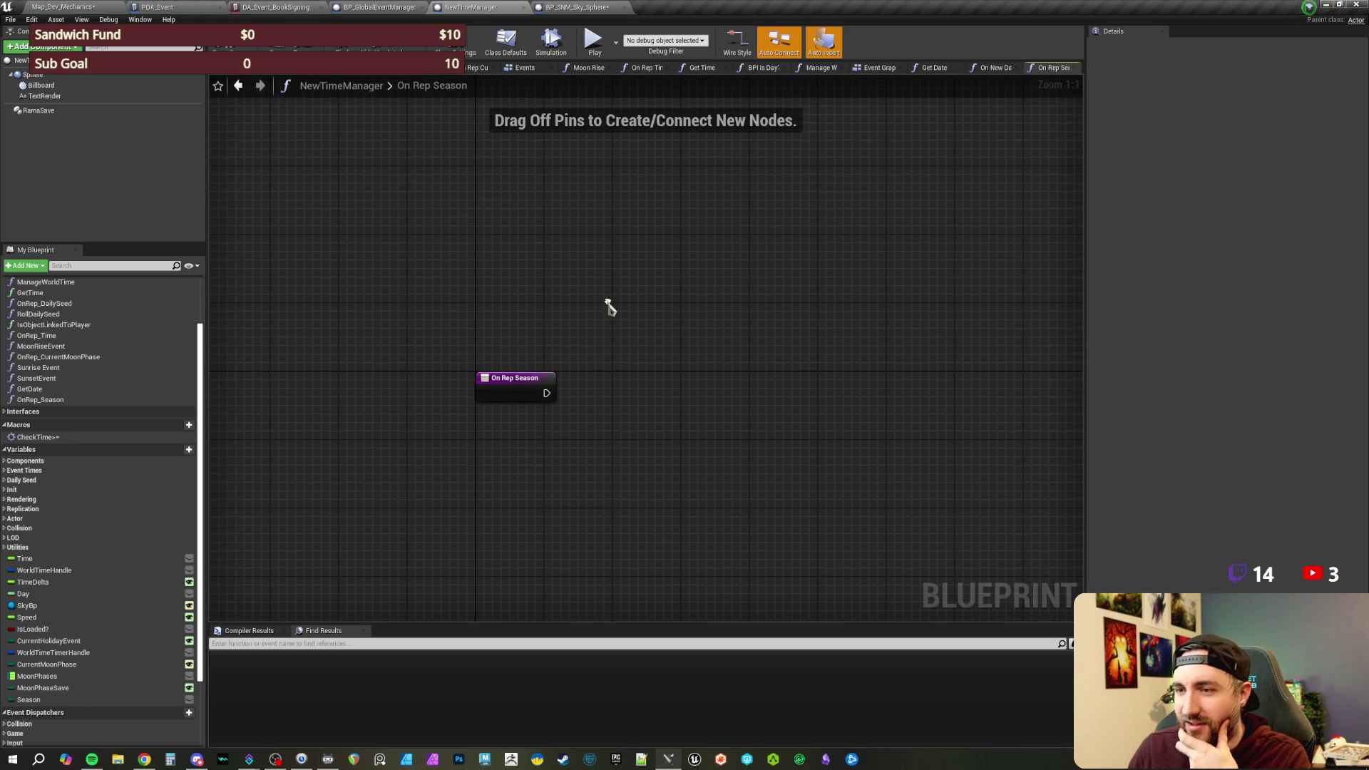
key(ctrl+s)
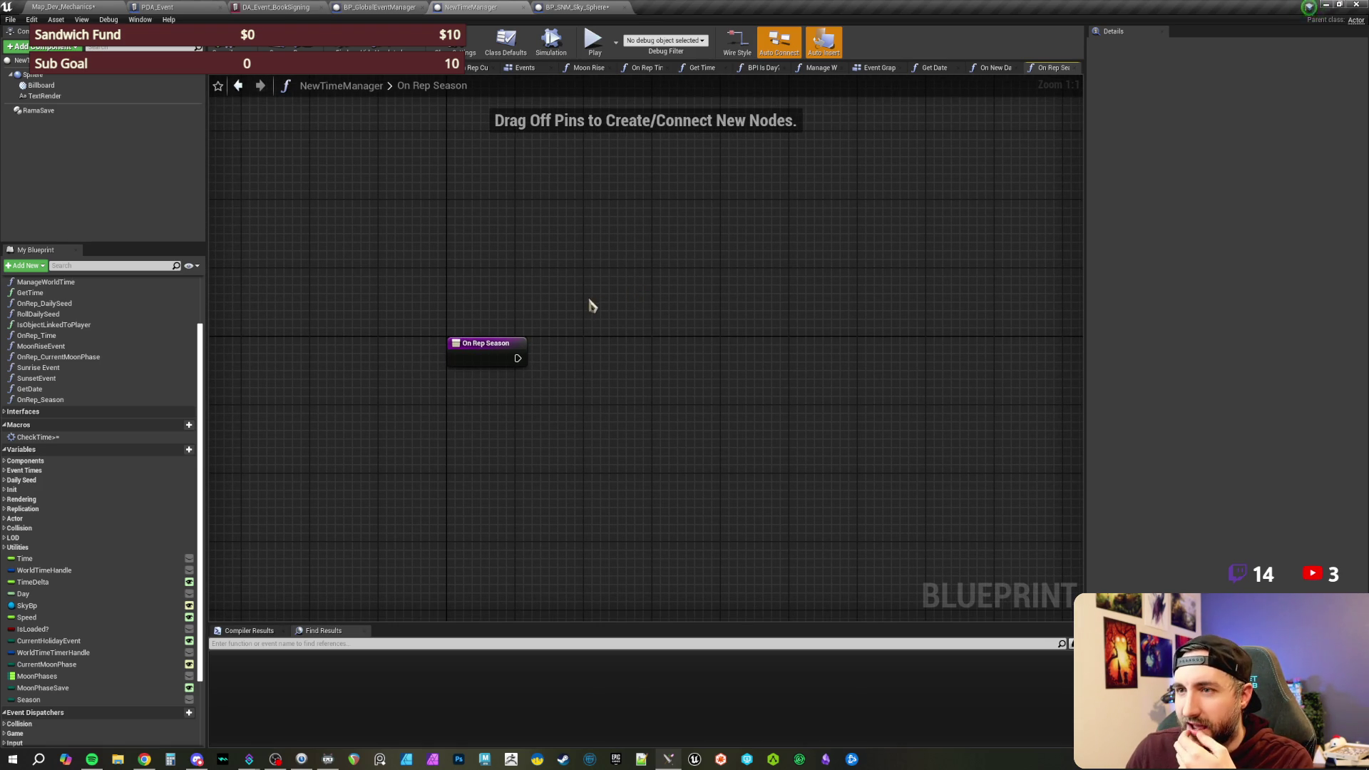
drag(590, 302, 621, 309)
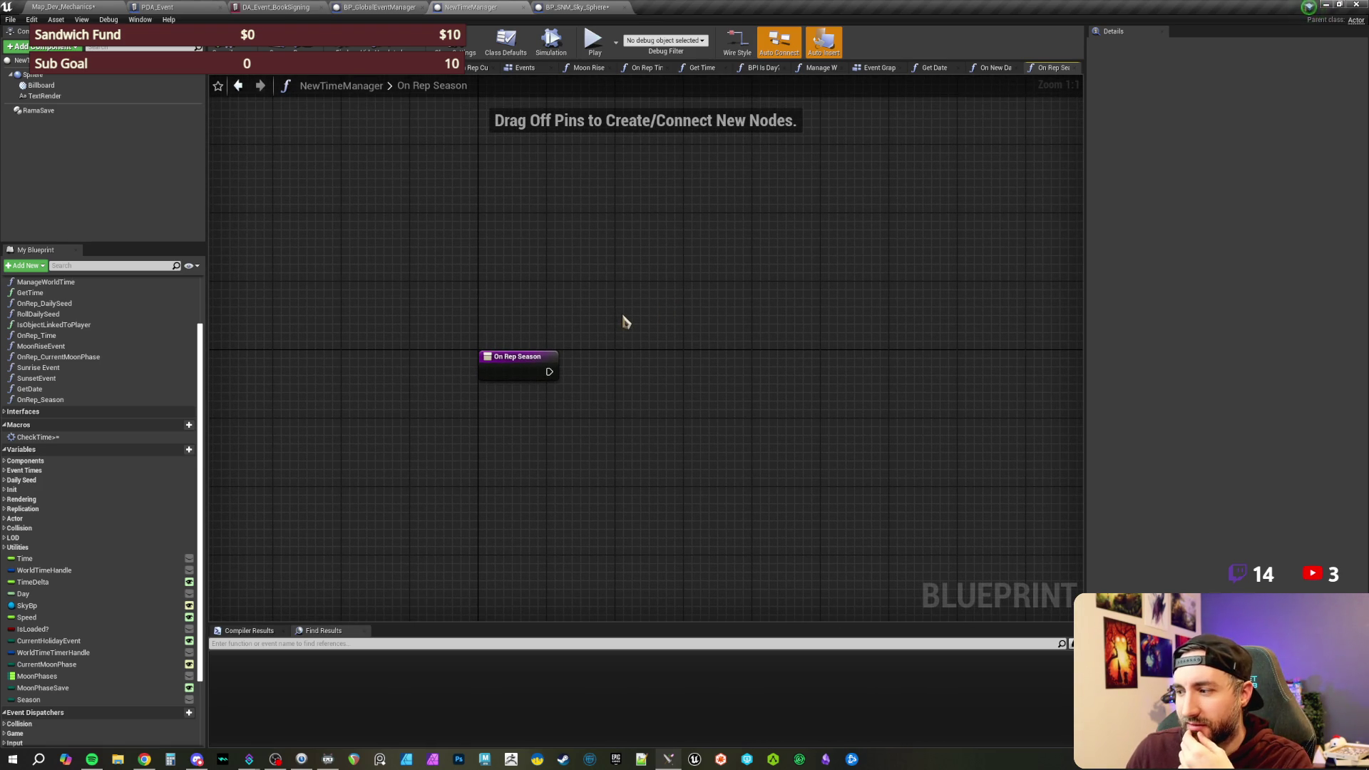
drag(622, 321, 565, 315)
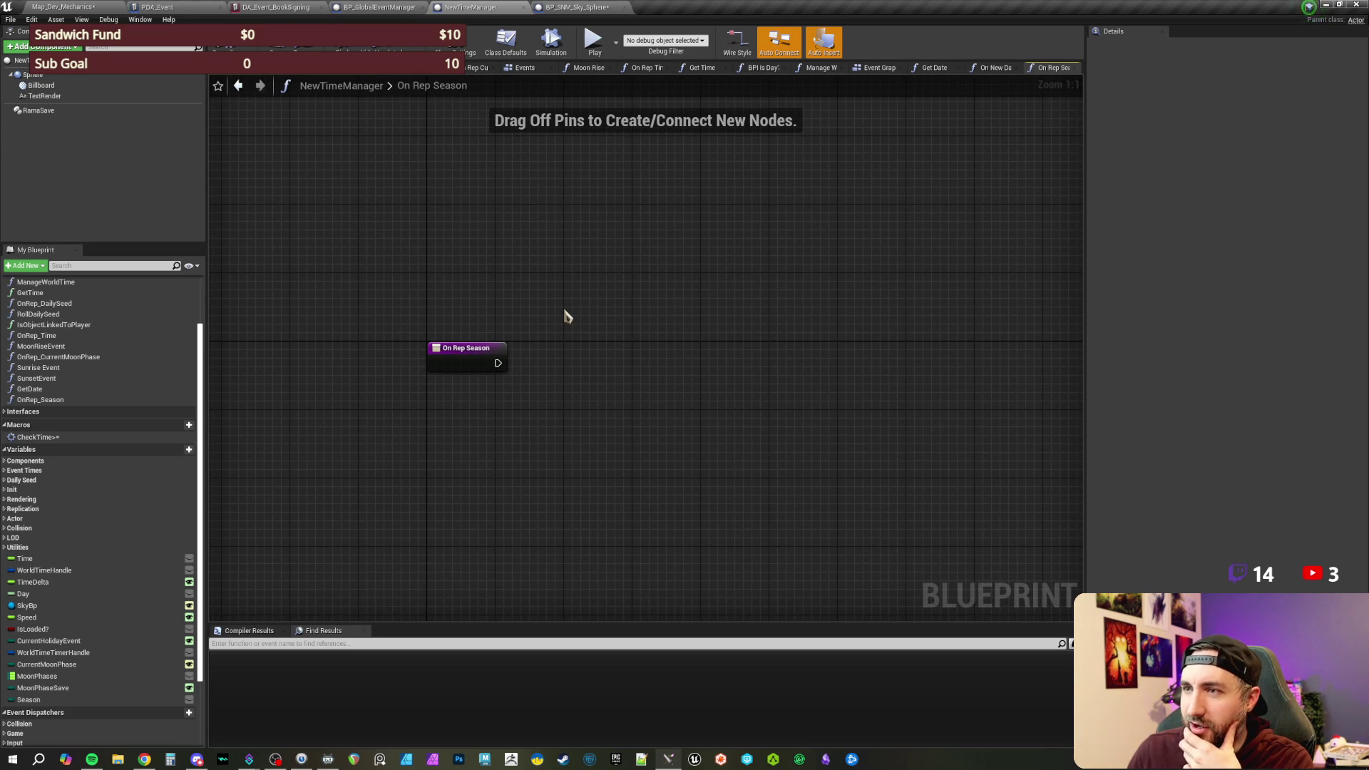
drag(565, 315, 522, 297)
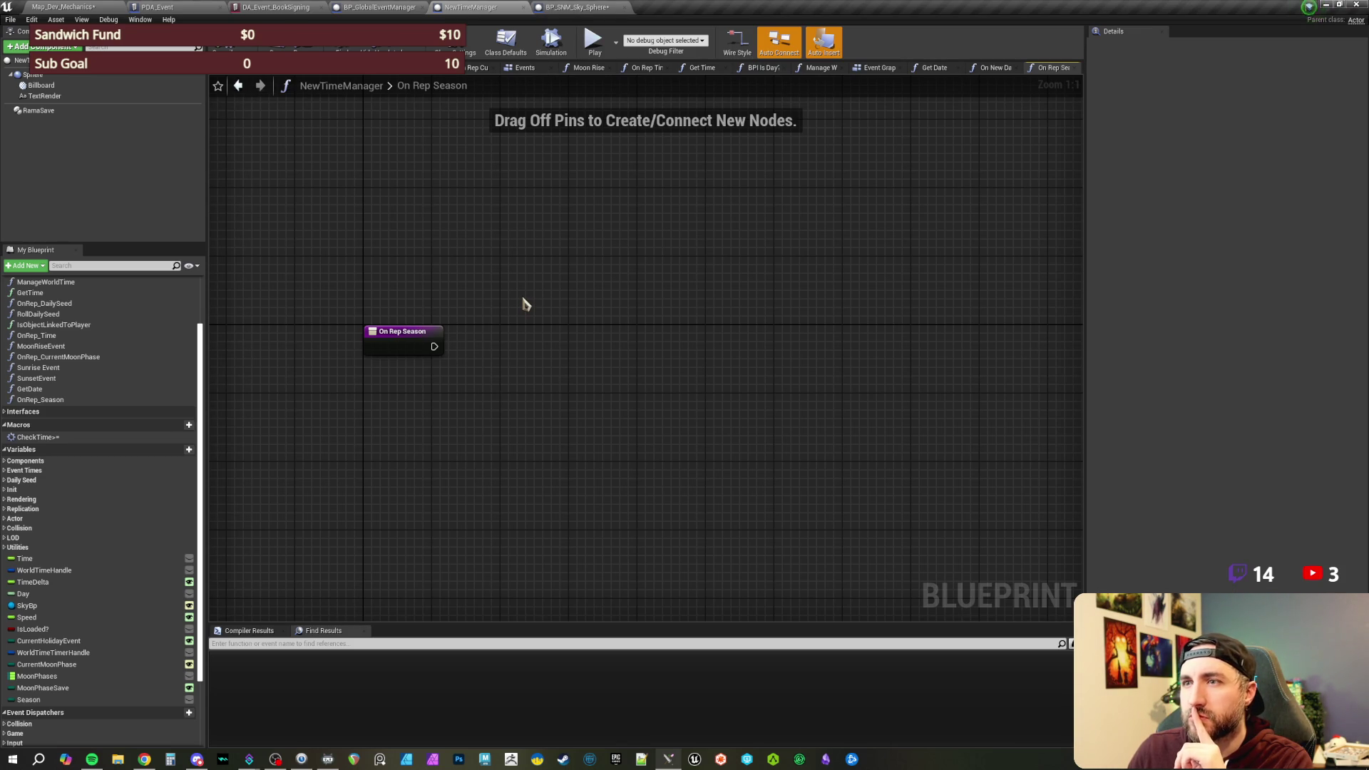
drag(523, 305, 504, 295)
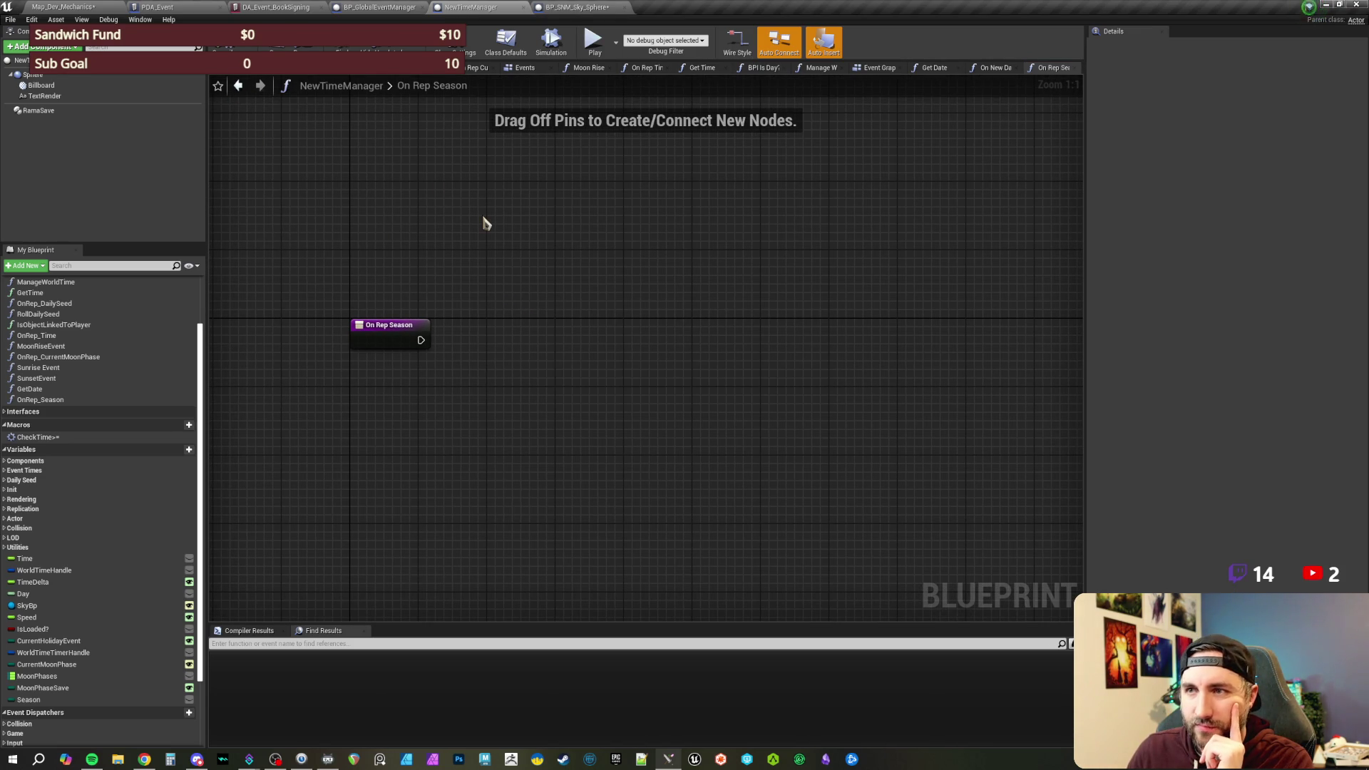
click(570, 7)
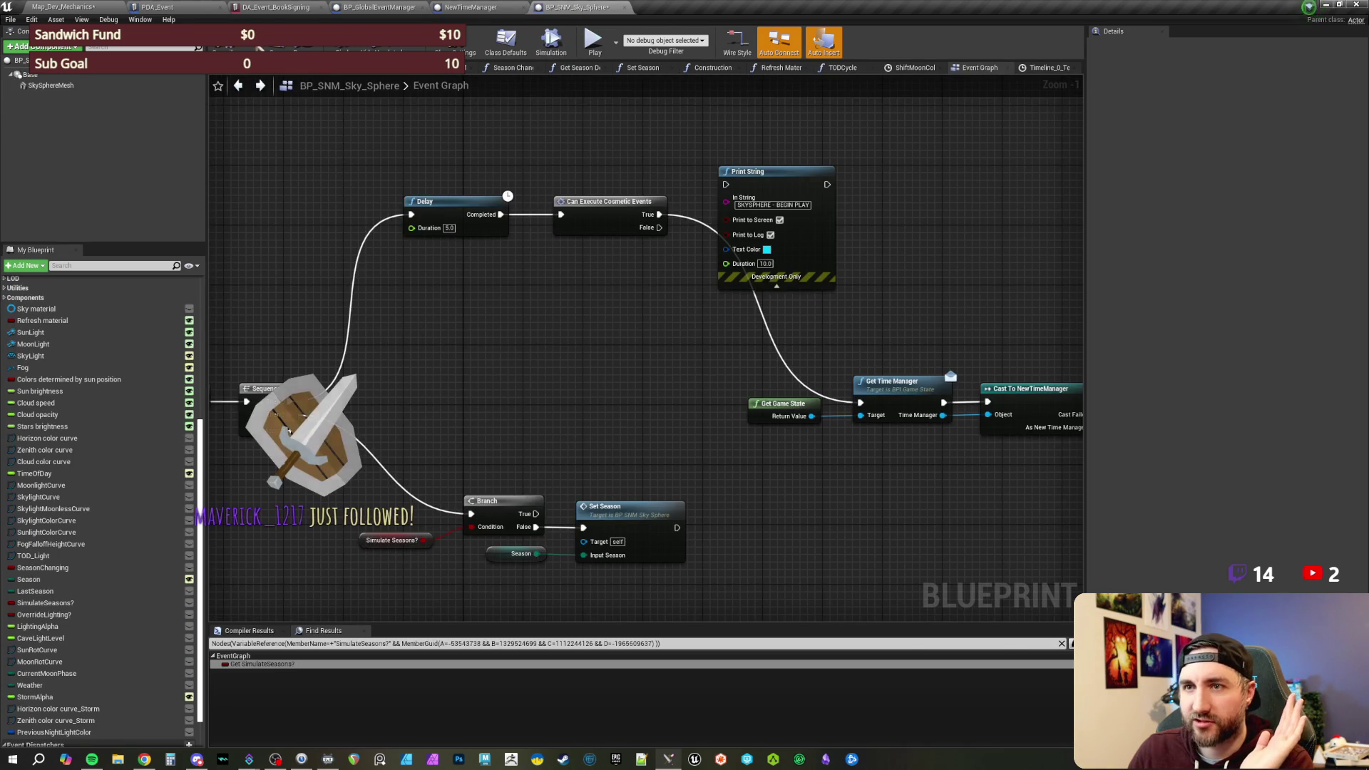
click(471, 7)
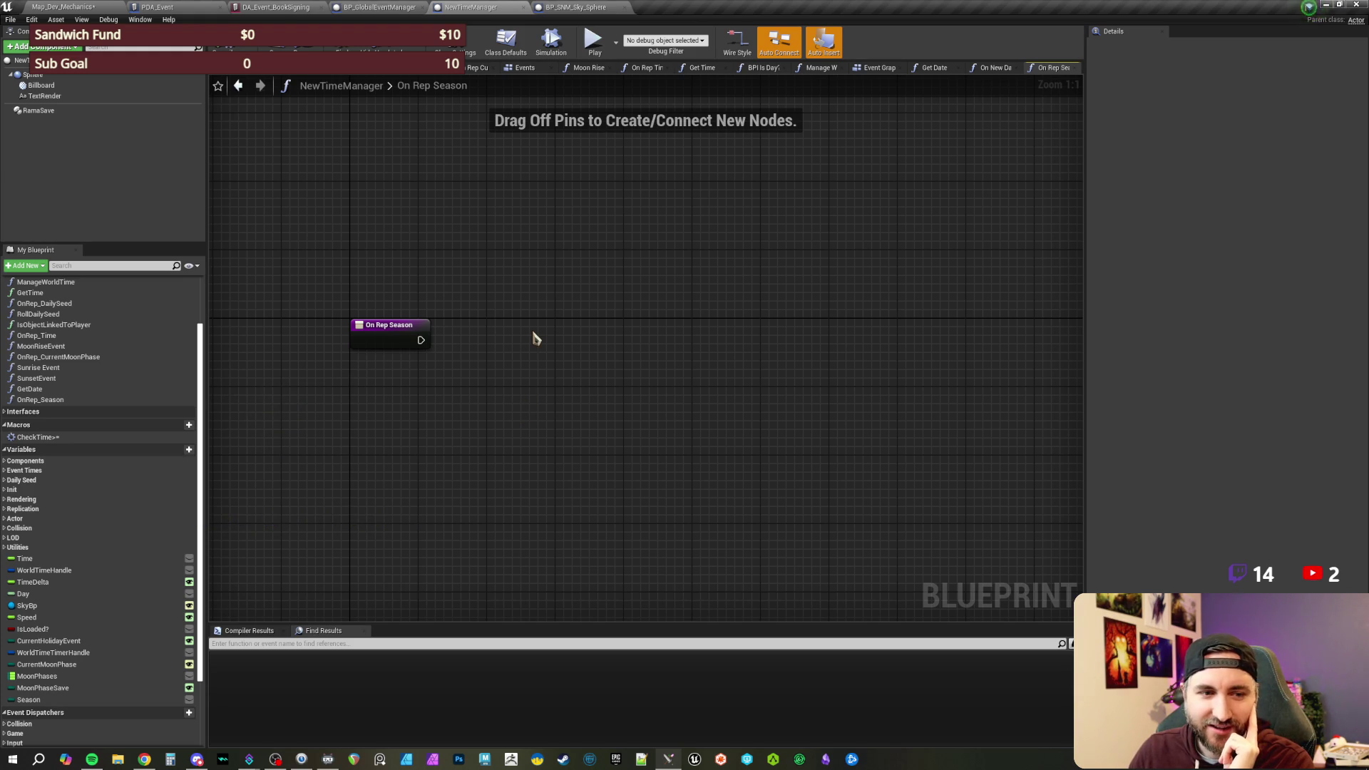
- Return to the editor, frame the OnRep_Season entry node, and bring up the action search beside it
key(alt+Tab)
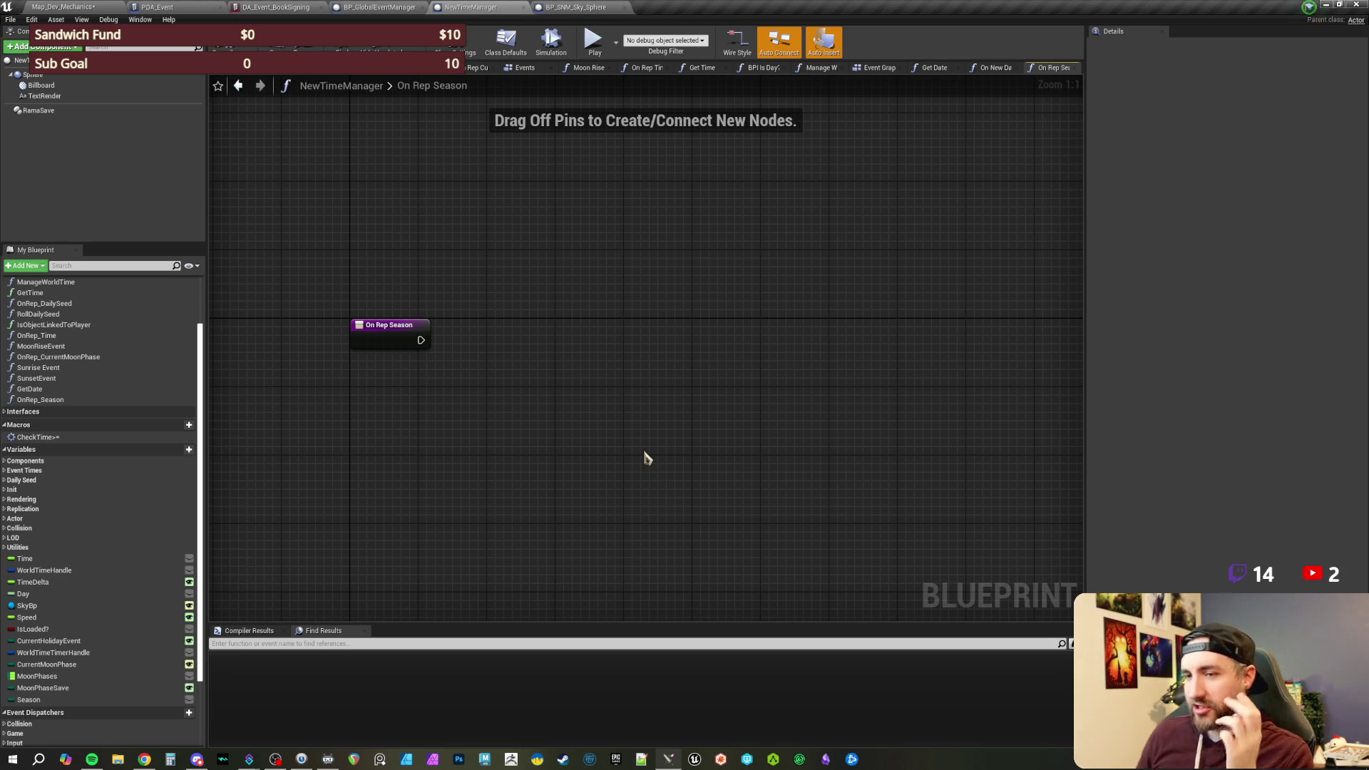
drag(495, 293, 513, 288)
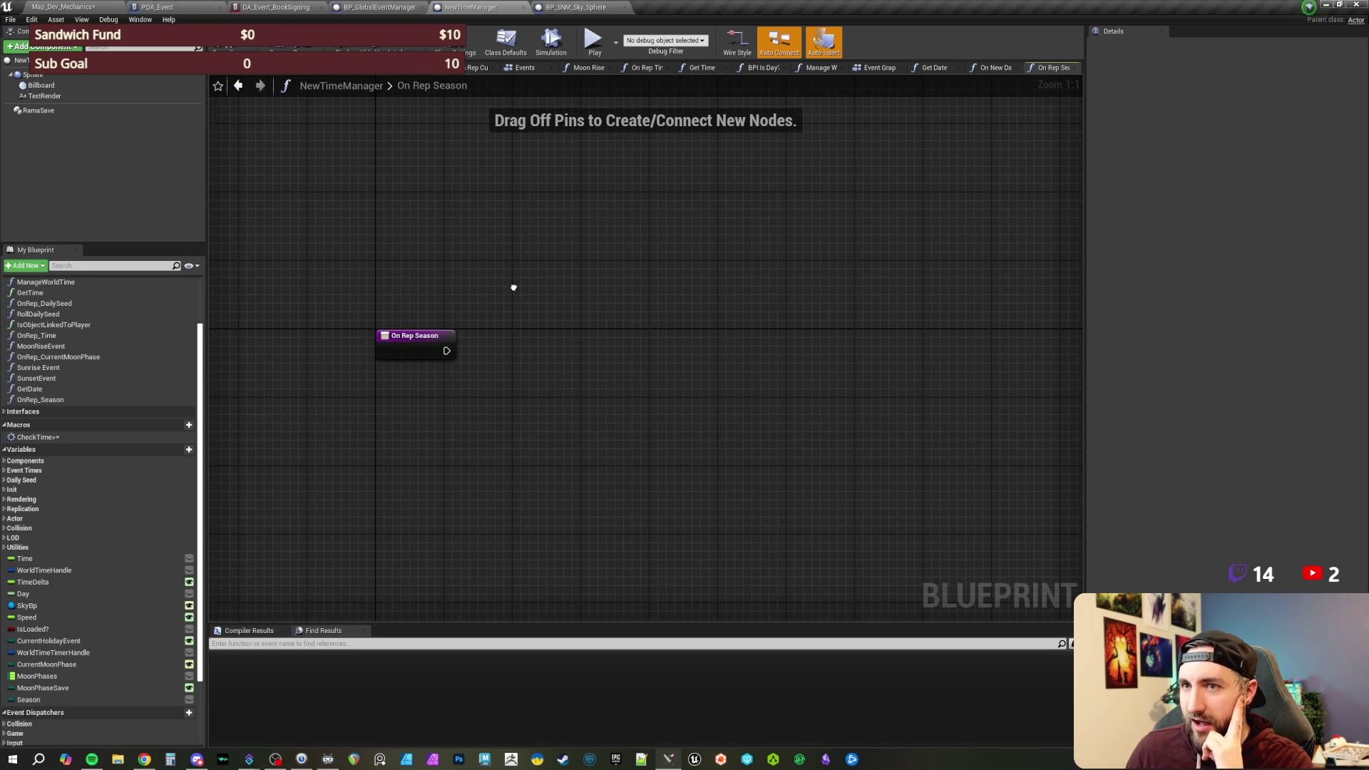
drag(514, 288, 511, 288)
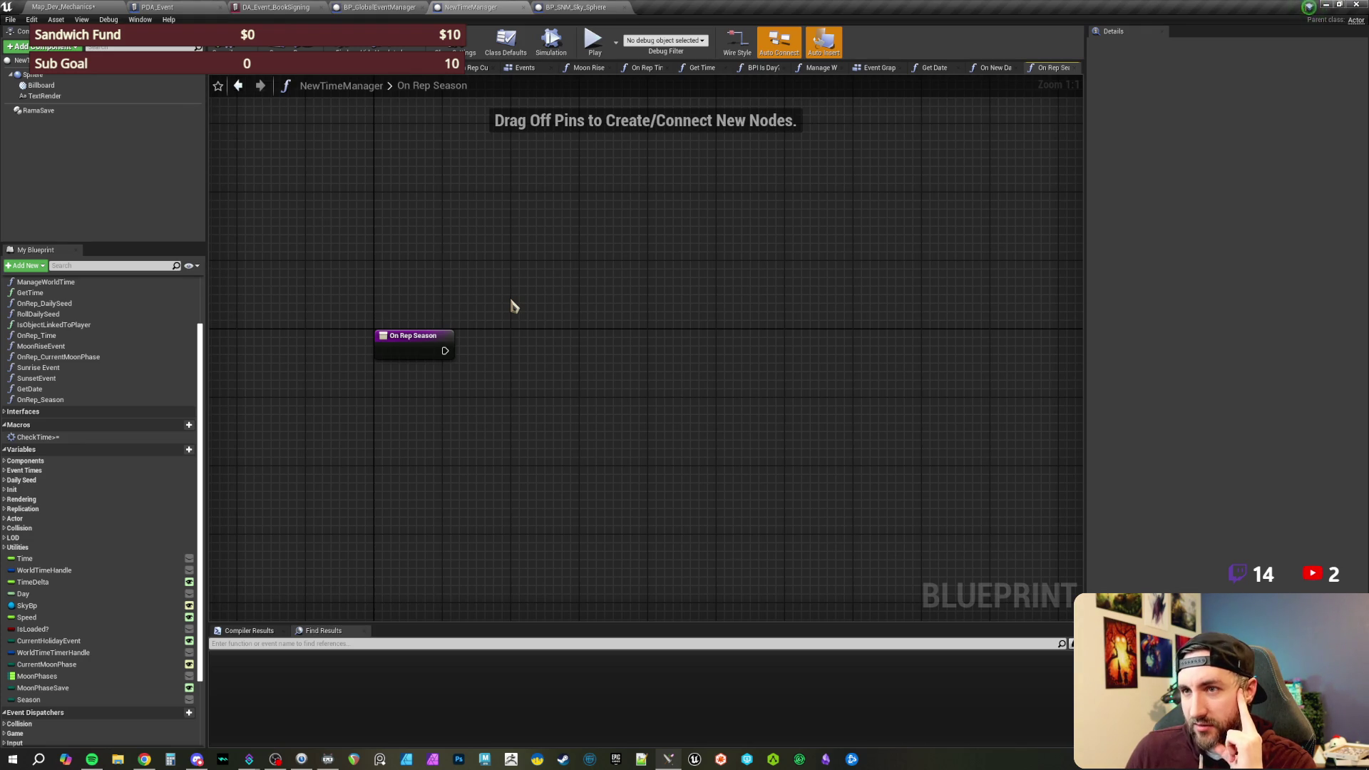
drag(423, 261, 419, 266)
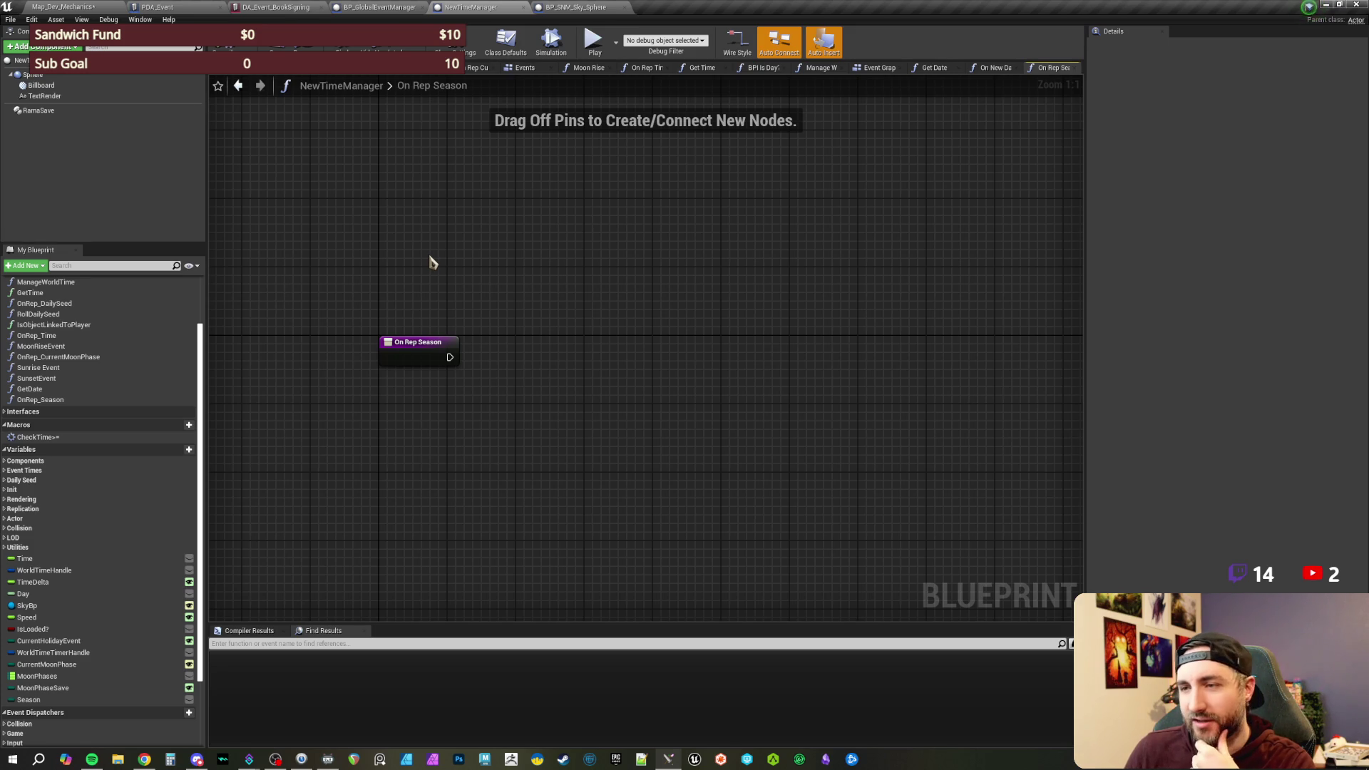
drag(431, 260, 429, 275)
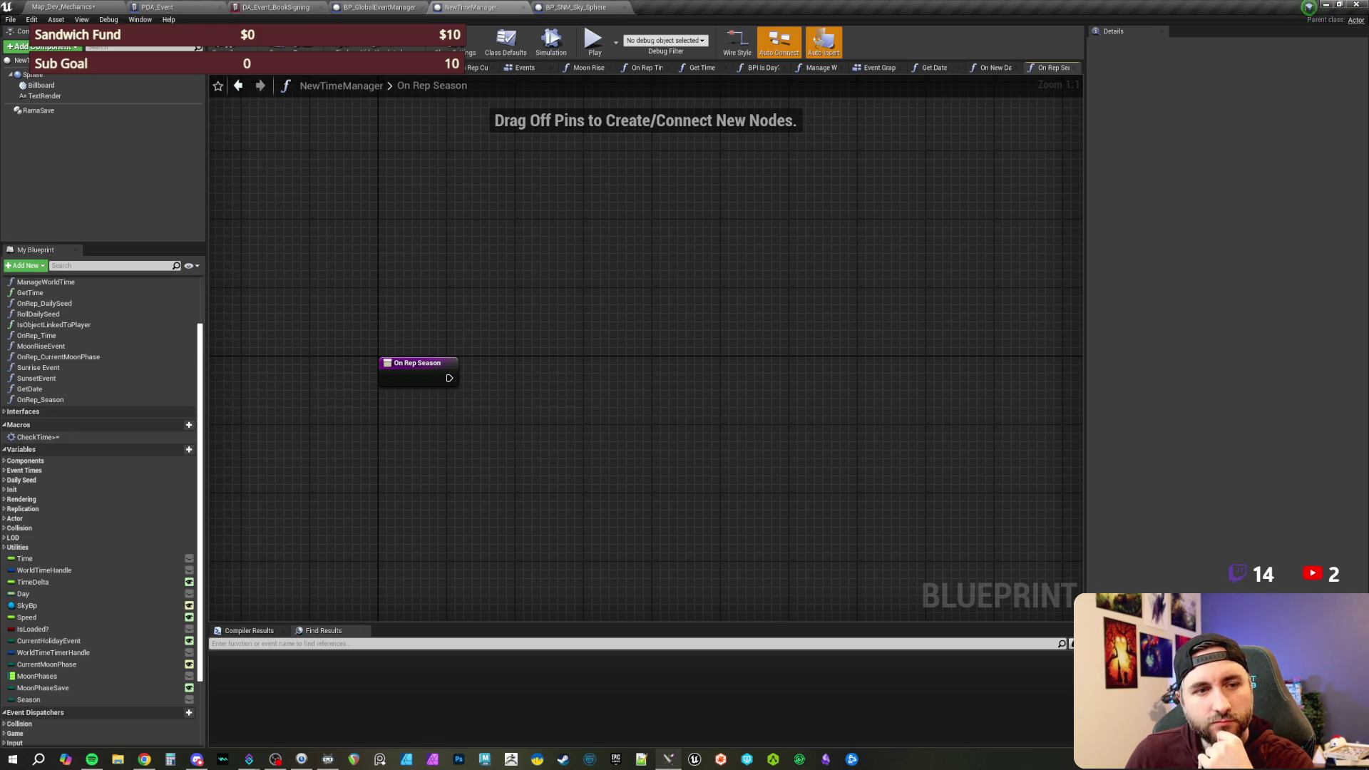
drag(681, 311, 662, 296)
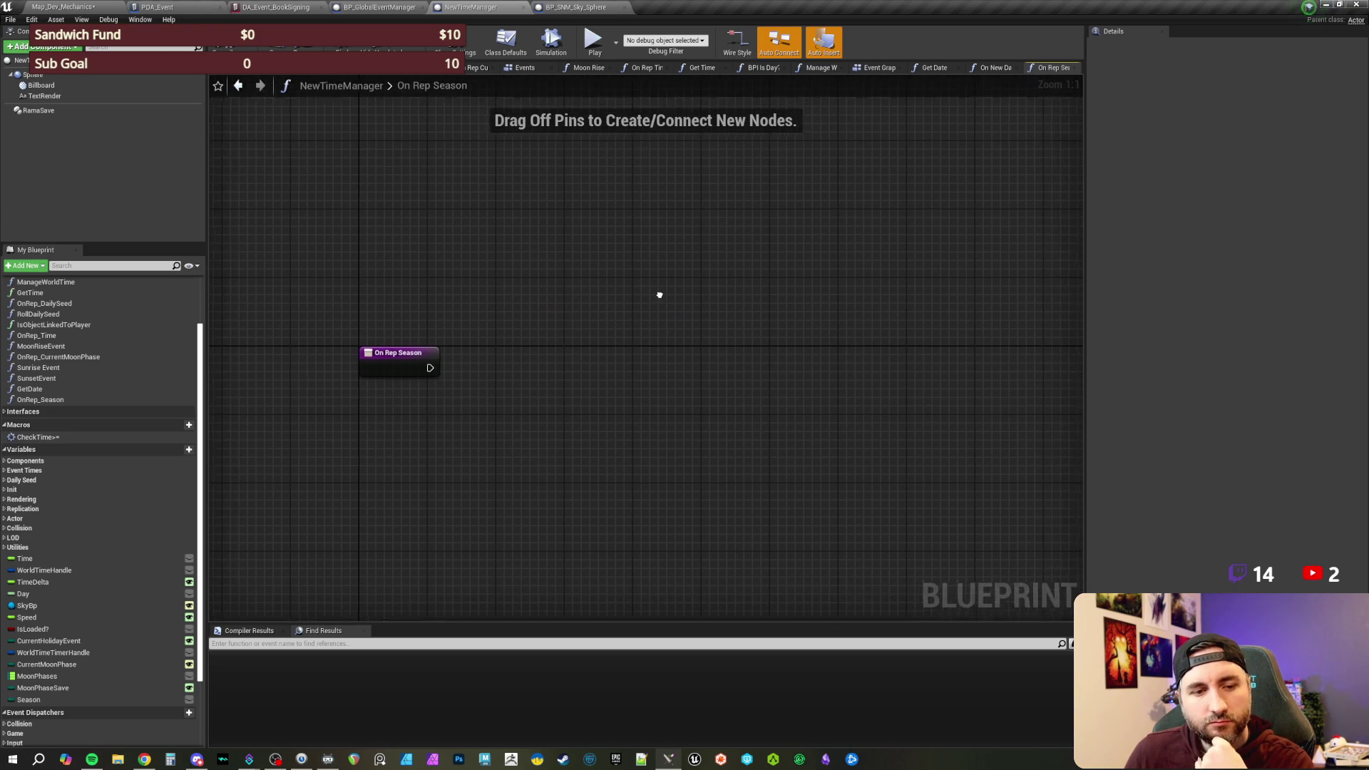
mouse_move(489, 257)
mouse_down()
mouse_move(520, 262)
mouse_move(464, 245)
mouse_move(501, 250)
mouse_up()
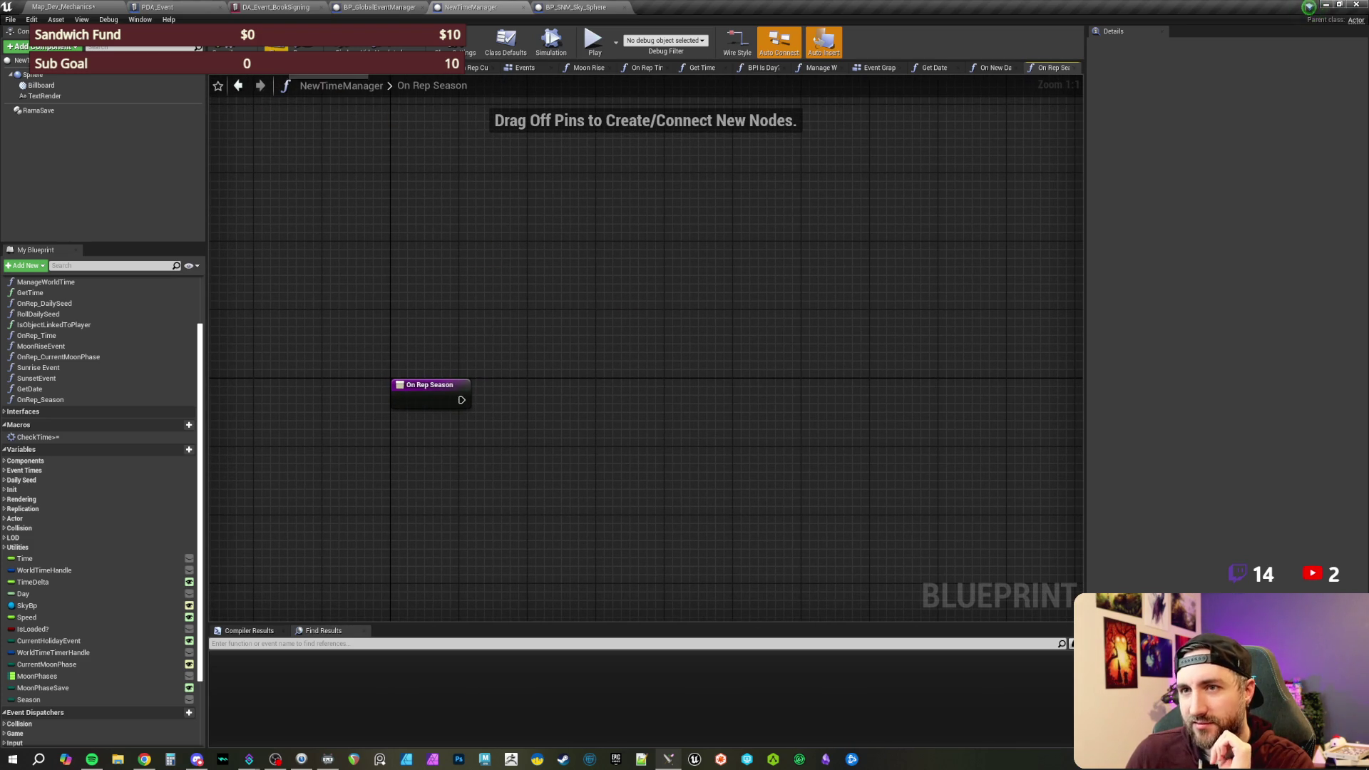
drag(559, 354, 502, 300)
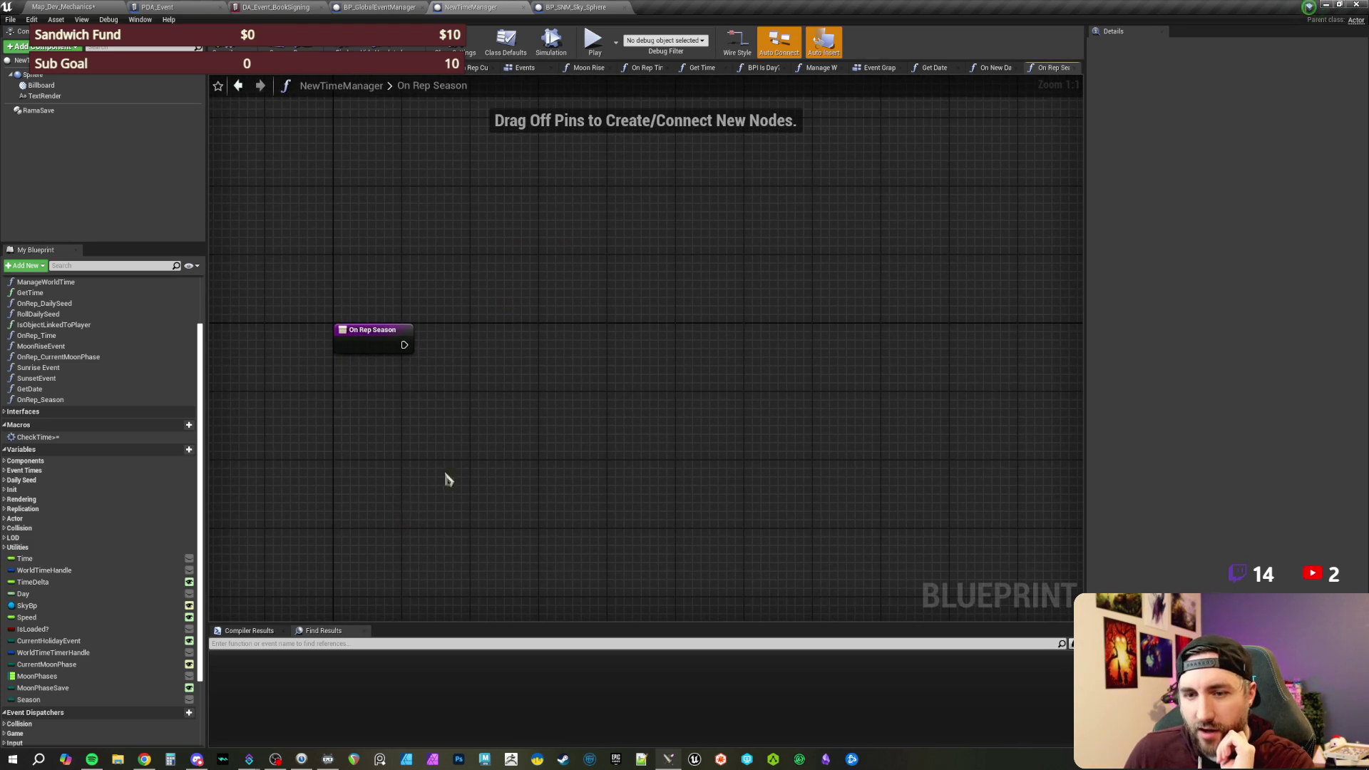
drag(577, 370, 564, 350)
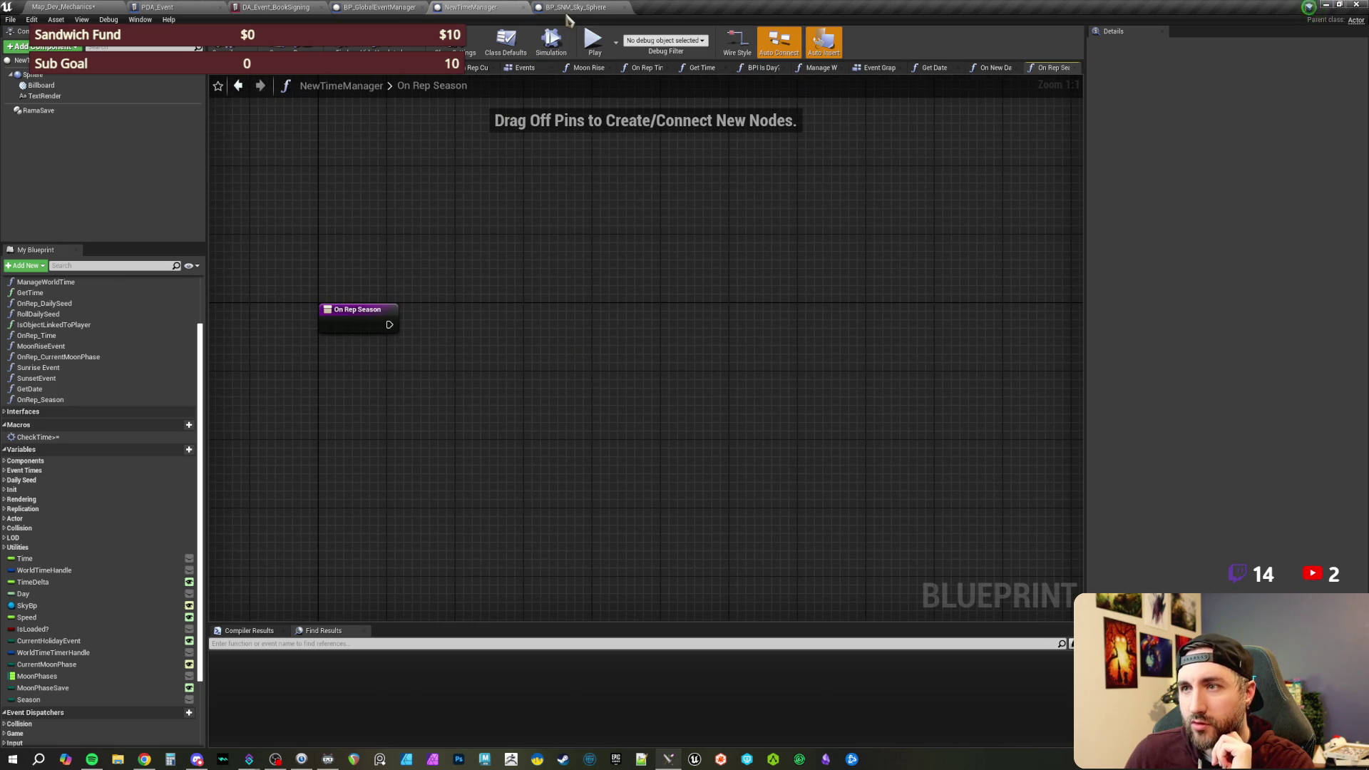
right_click(447, 367)
- Add a Sky Bp getter and a Change Season node called on it
text(get sky)
key(Return)
drag(505, 371, 536, 346)
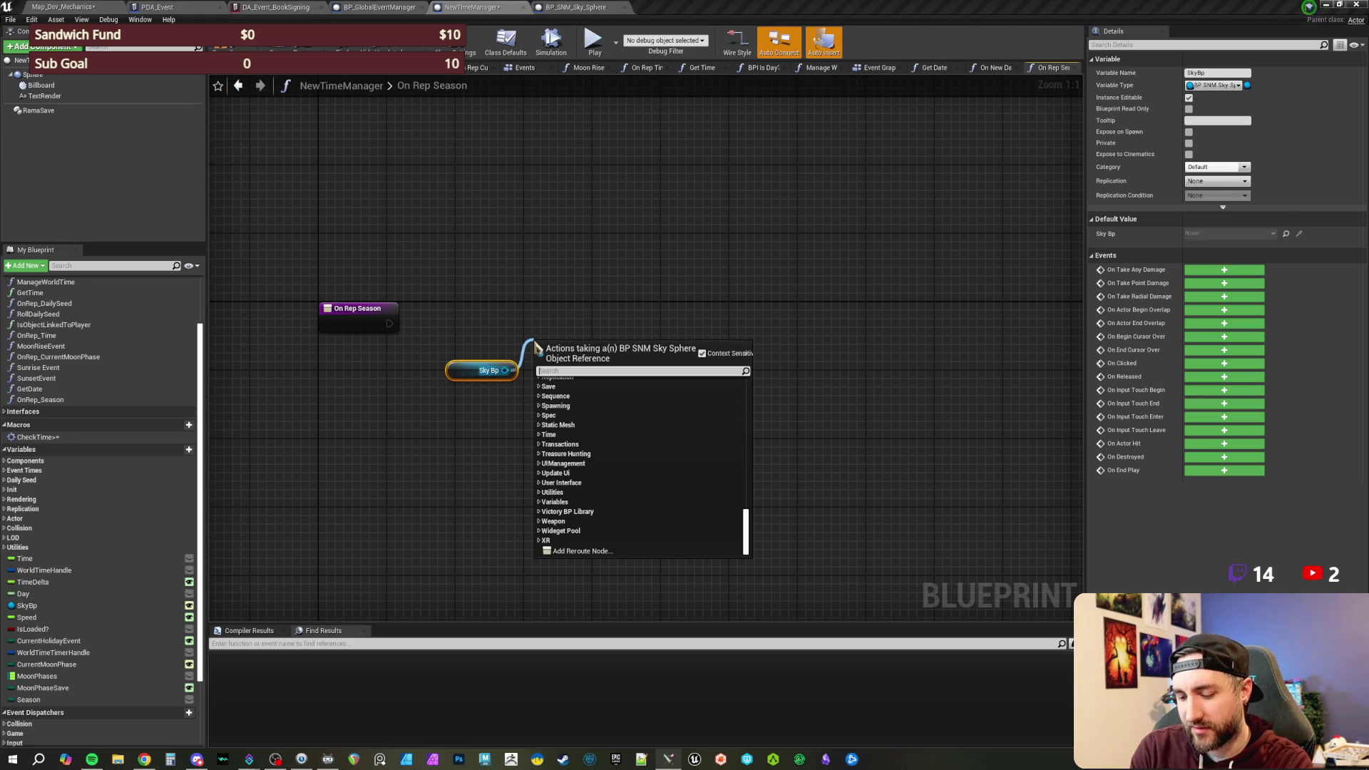
text(change)
text(as)
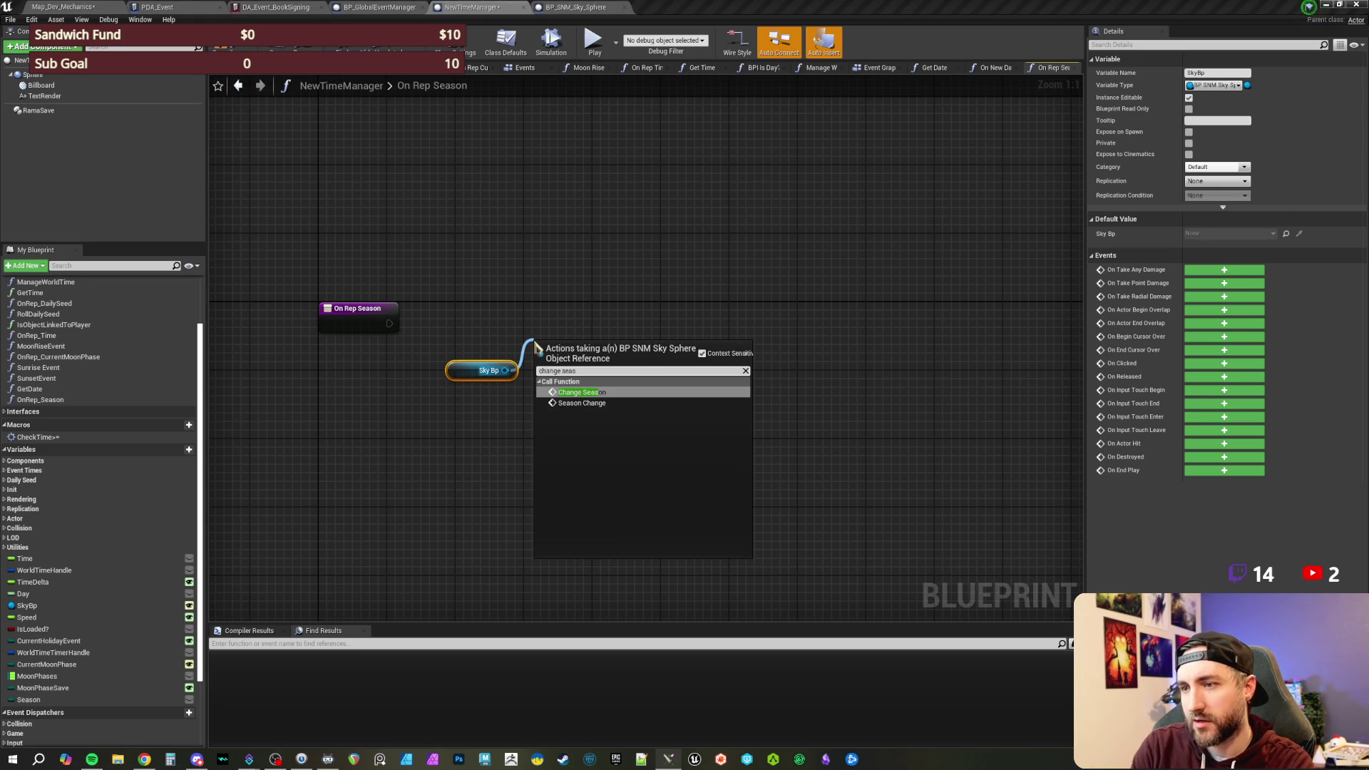
click(583, 393)
- Wire On Rep Season into Change Season, pass Season as New Season, and save
drag(542, 366, 390, 324)
drag(603, 365, 641, 319)
drag(456, 373, 473, 354)
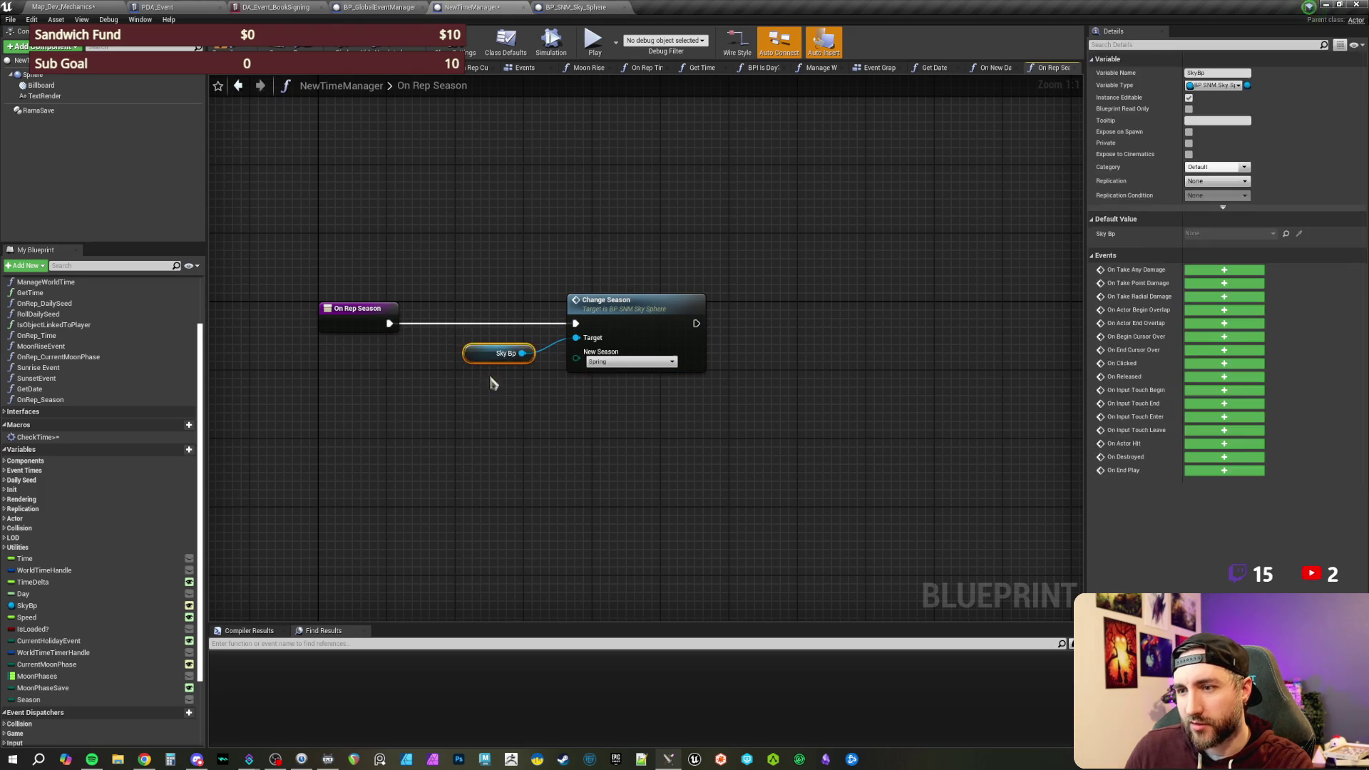
key(ctrl+s)
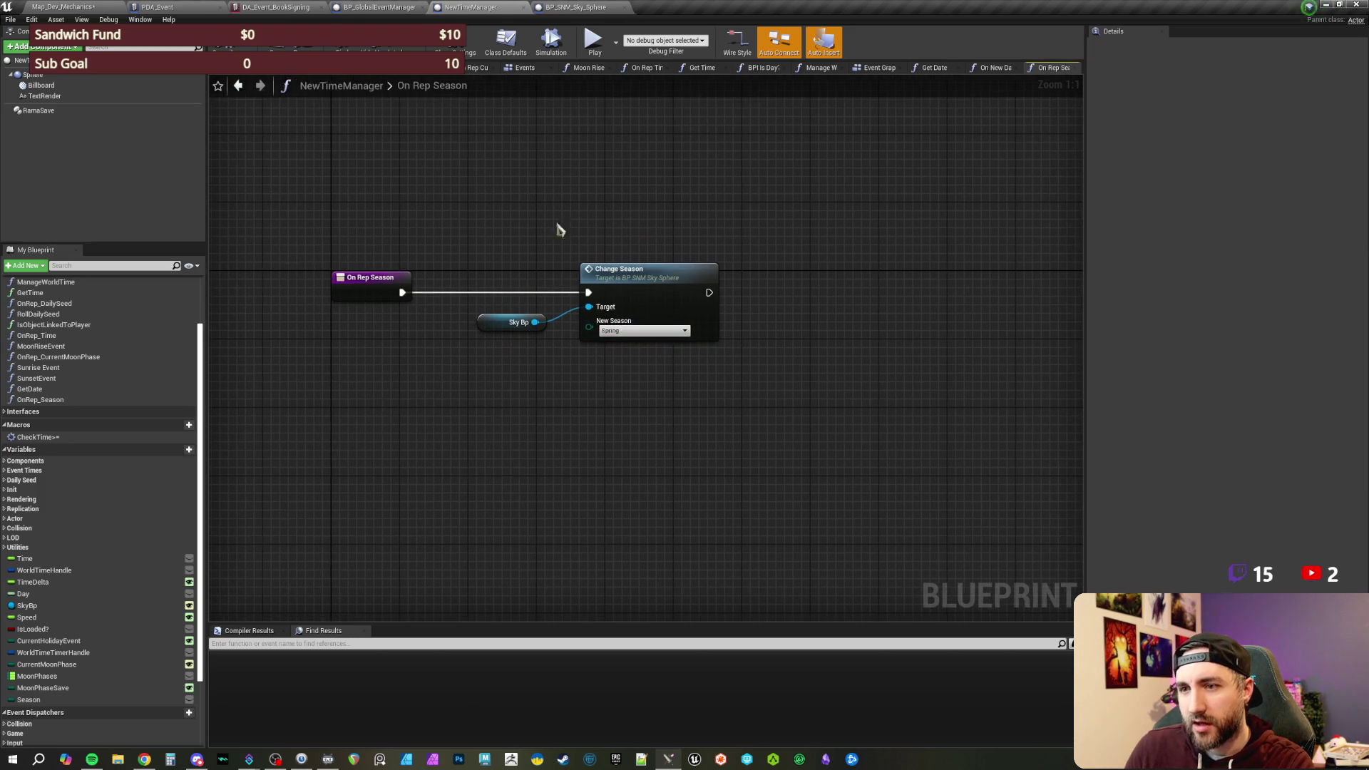
mouse_move(28, 700)
mouse_down()
mouse_move(606, 404)
mouse_move(590, 334)
mouse_up()
click(499, 348)
click(521, 200)
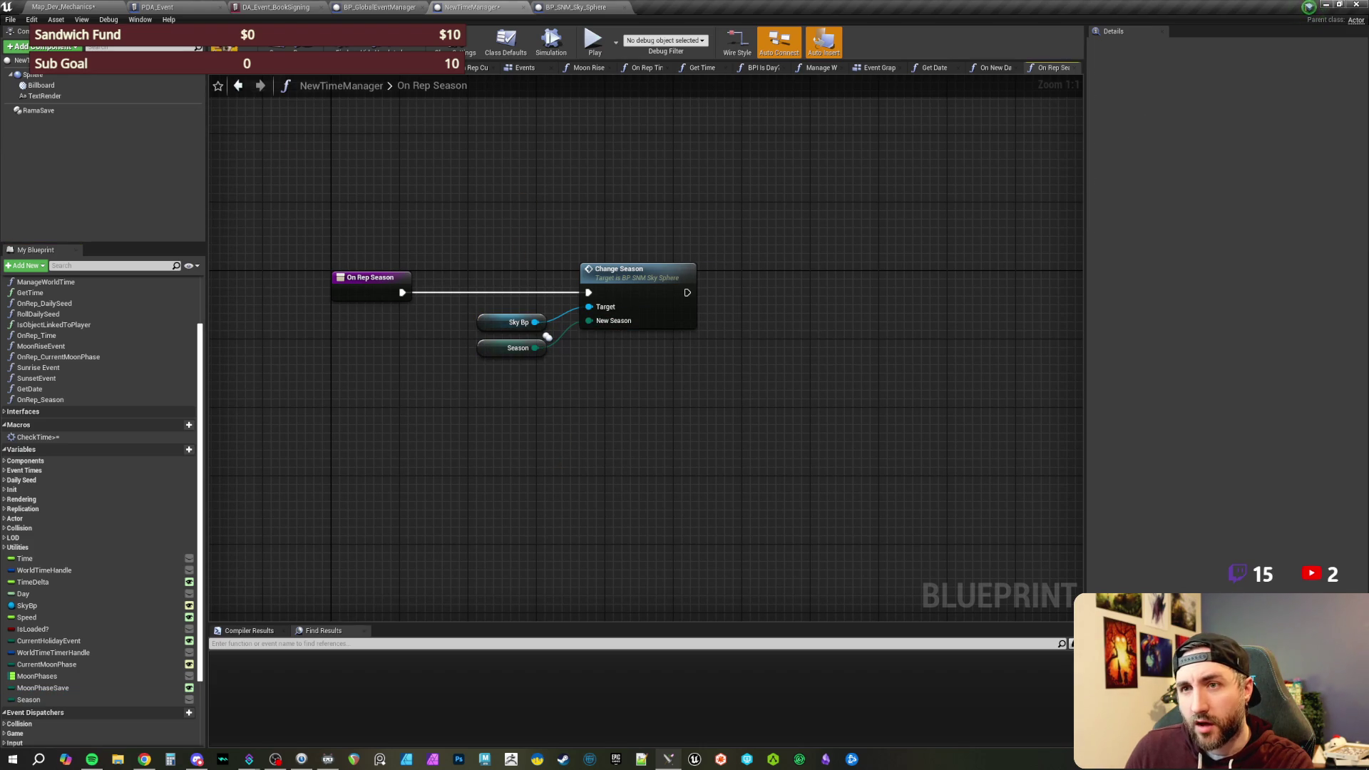
click(70, 702)
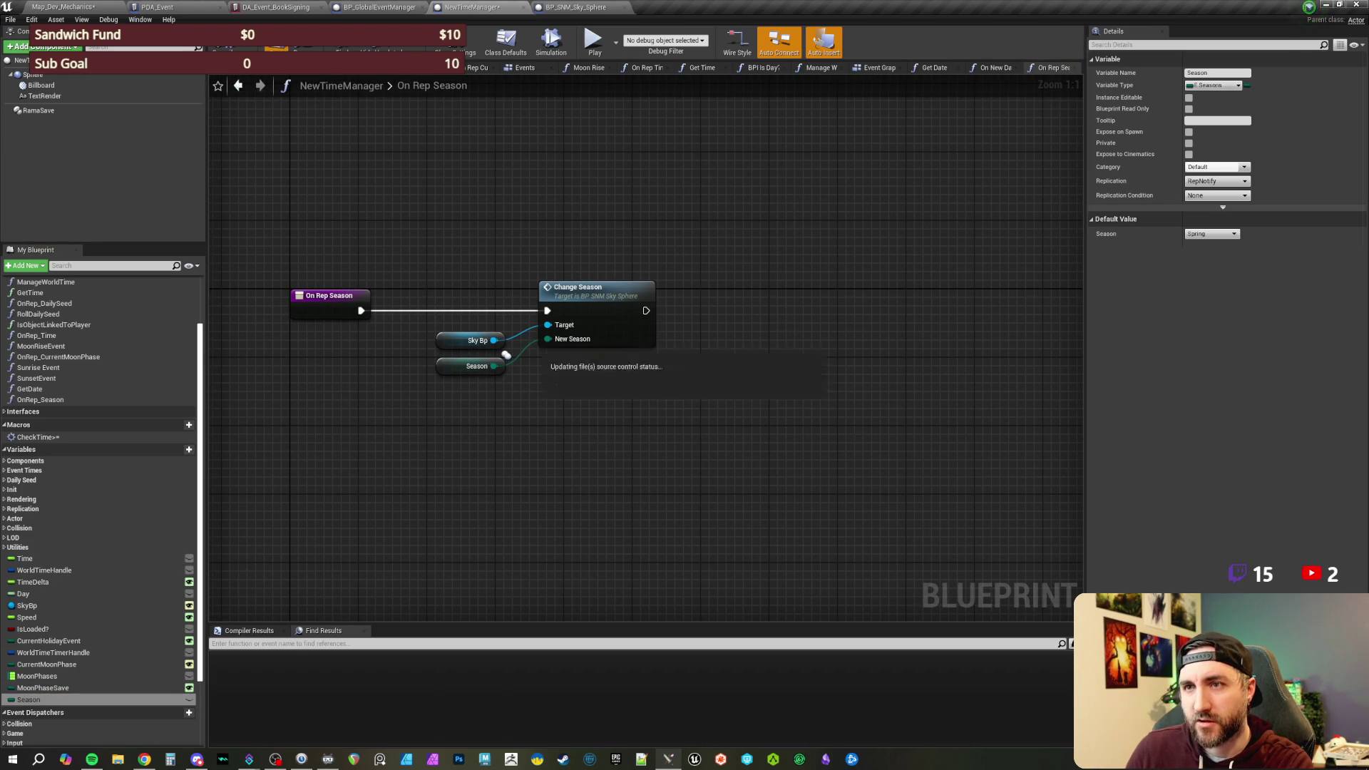
drag(549, 128, 520, 132)
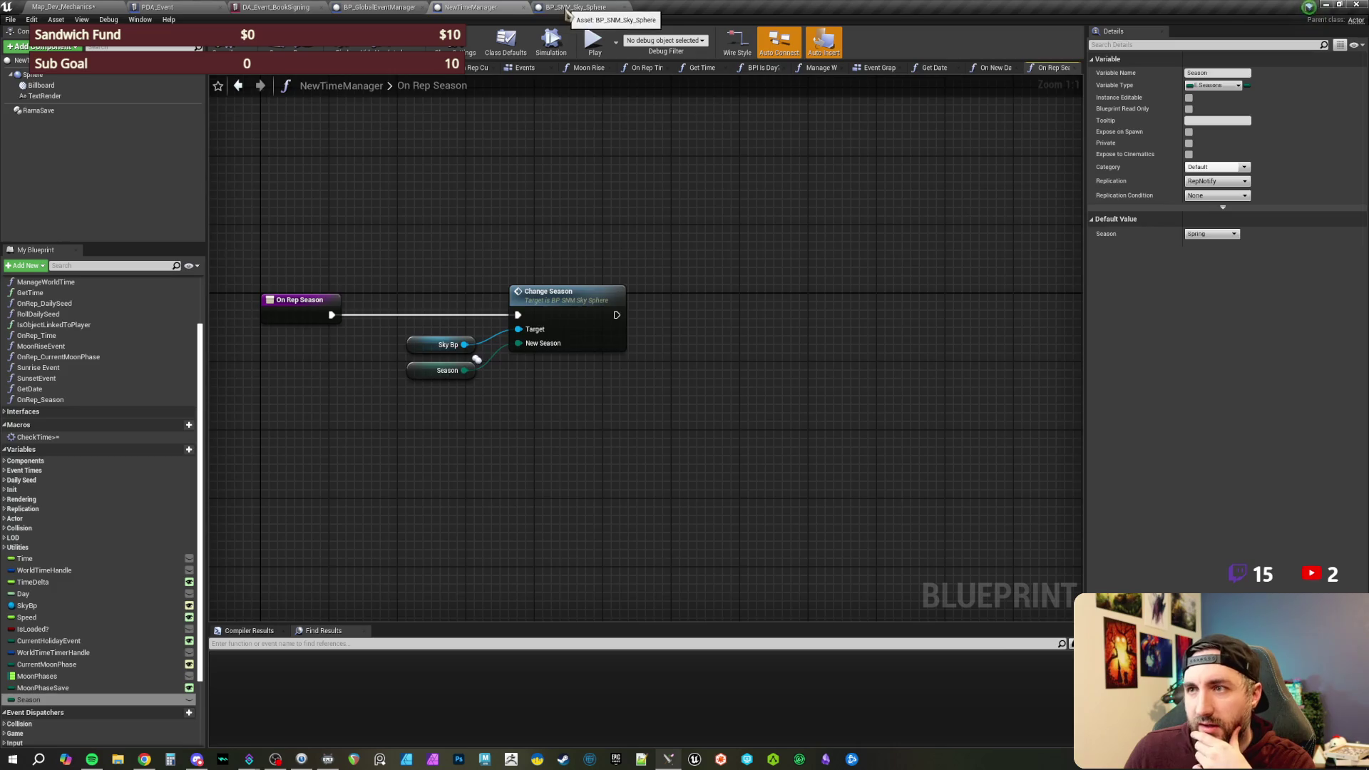
- In BP_SNM_Sky_Sphere's Event Graph, disconnect Sequence Then 1 from the season Branch
click(576, 7)
mouse_move(638, 449)
mouse_down()
mouse_move(656, 402)
mouse_move(469, 366)
mouse_move(492, 387)
mouse_up()
alt+click(469, 366)
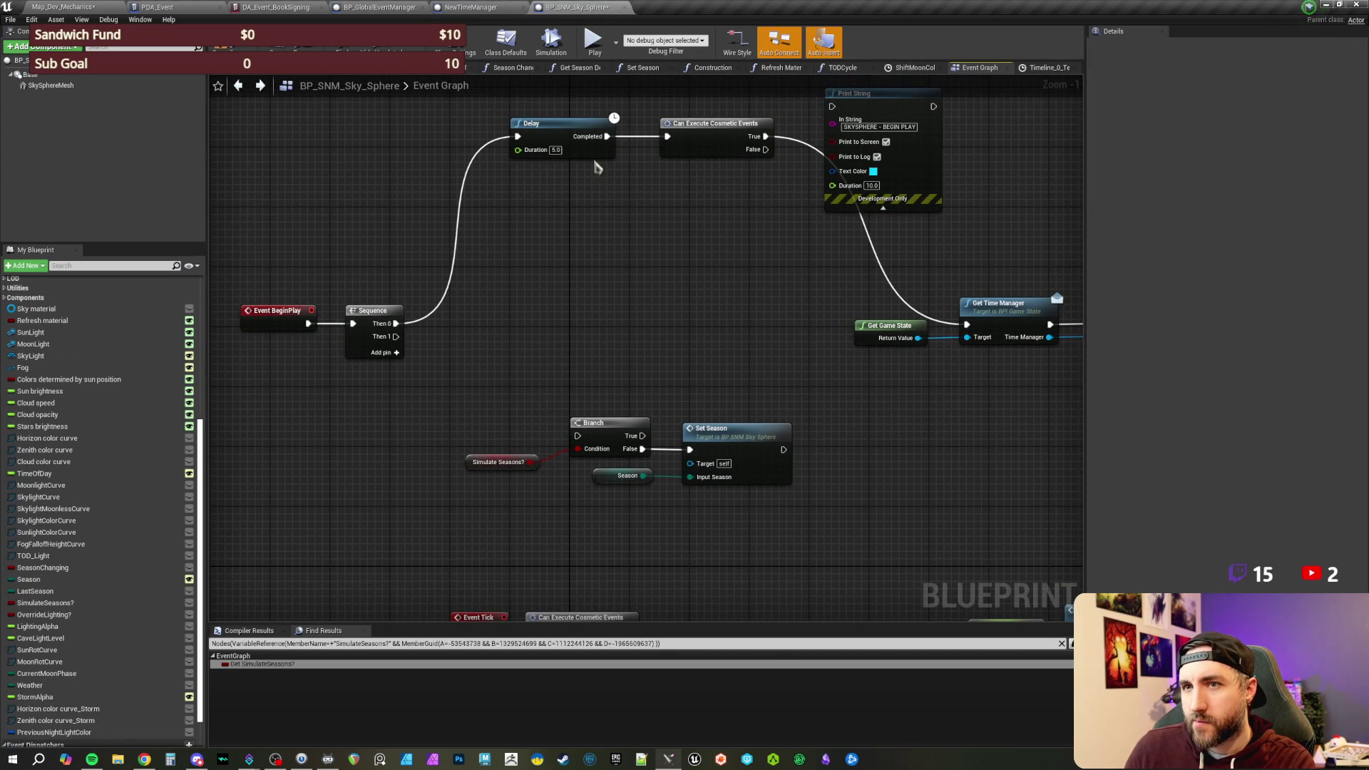
- Add a Season entry to the RamaSave component's Owning Actor Vars
click(477, 7)
drag(423, 196, 381, 200)
click(39, 114)
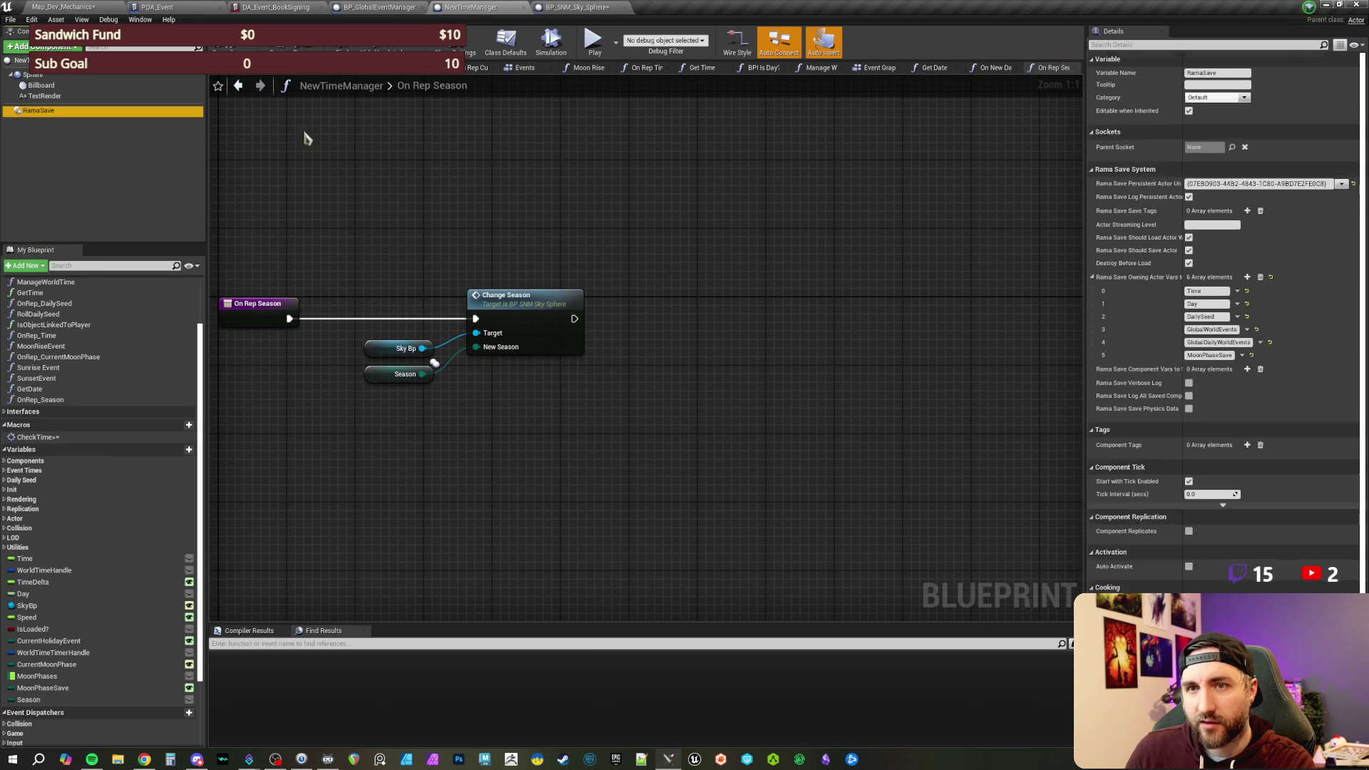
click(1248, 276)
click(1213, 368)
text(Season)
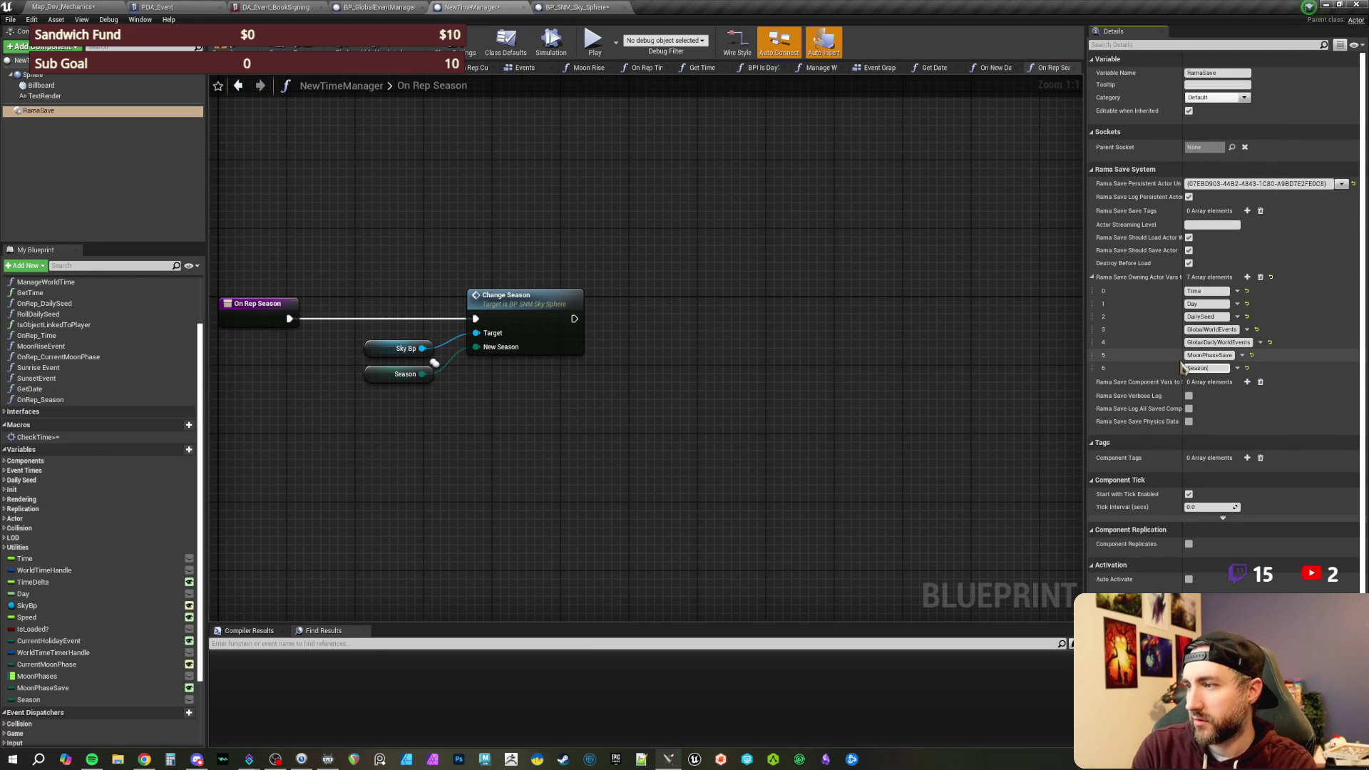
key(Return)
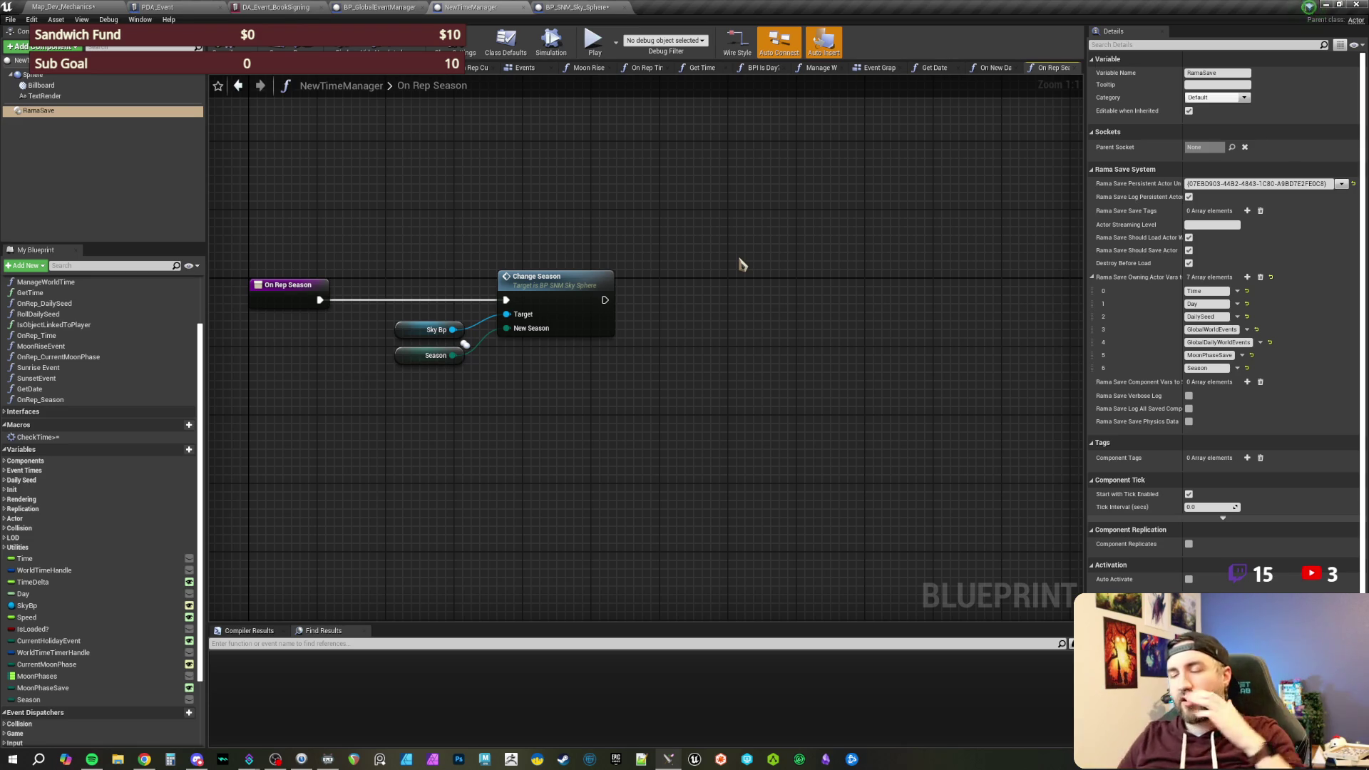
- Switch to NewTimeManager's Event Graph and bring the On Loaded section into view
mouse_move(642, 235)
mouse_down()
mouse_move(678, 254)
mouse_move(693, 242)
mouse_move(687, 276)
mouse_up()
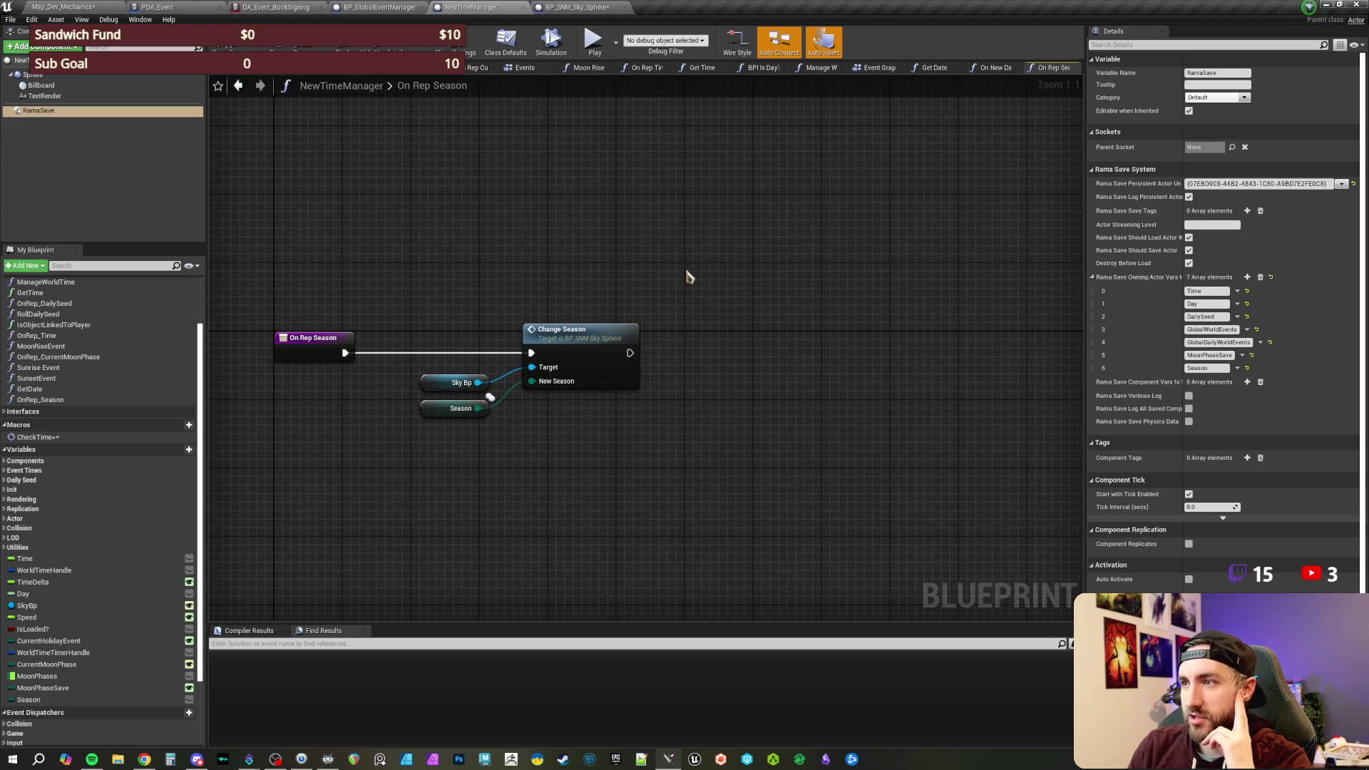
click(880, 69)
mouse_move(550, 238)
mouse_down()
mouse_move(763, 298)
mouse_move(592, 254)
mouse_move(609, 409)
mouse_up()
scroll(609, 408, up, 2)
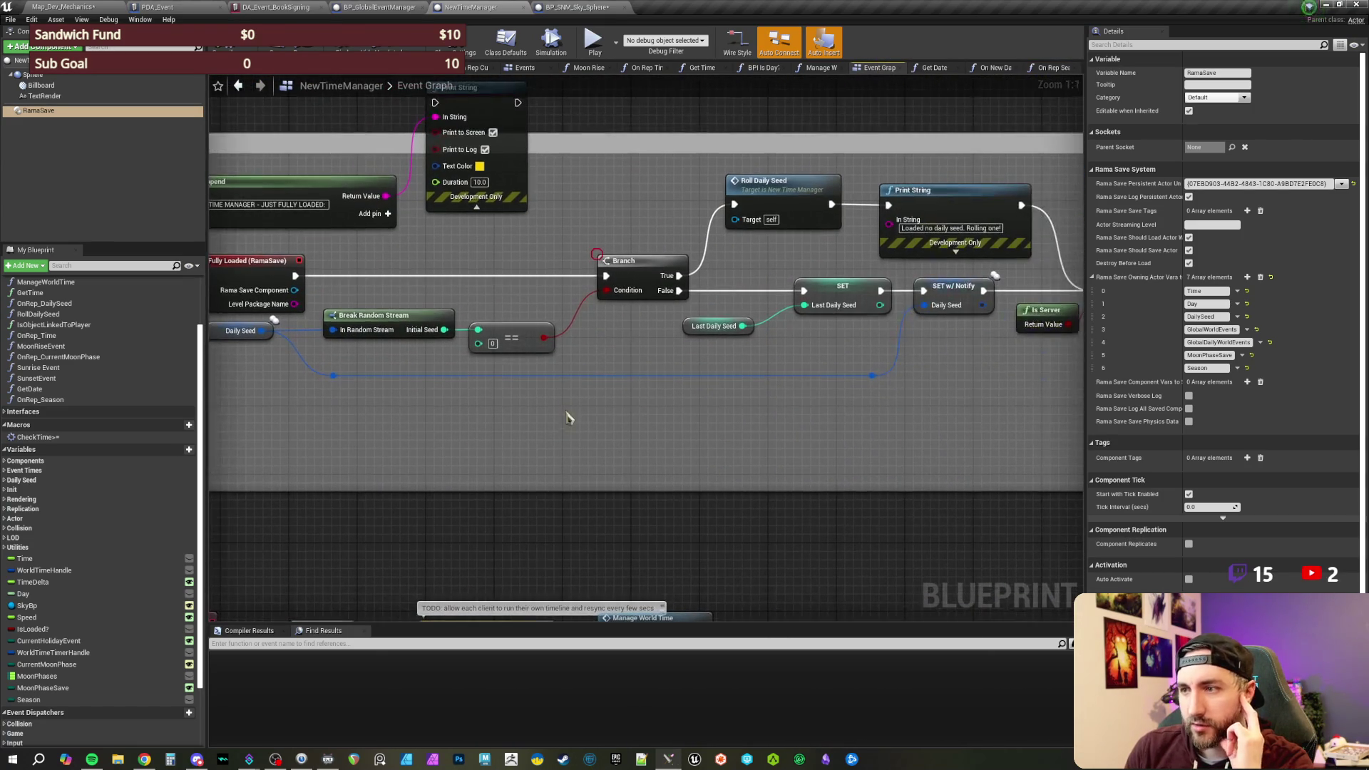
- Create a new blueprint variable named SeasonSave
drag(719, 426, 802, 427)
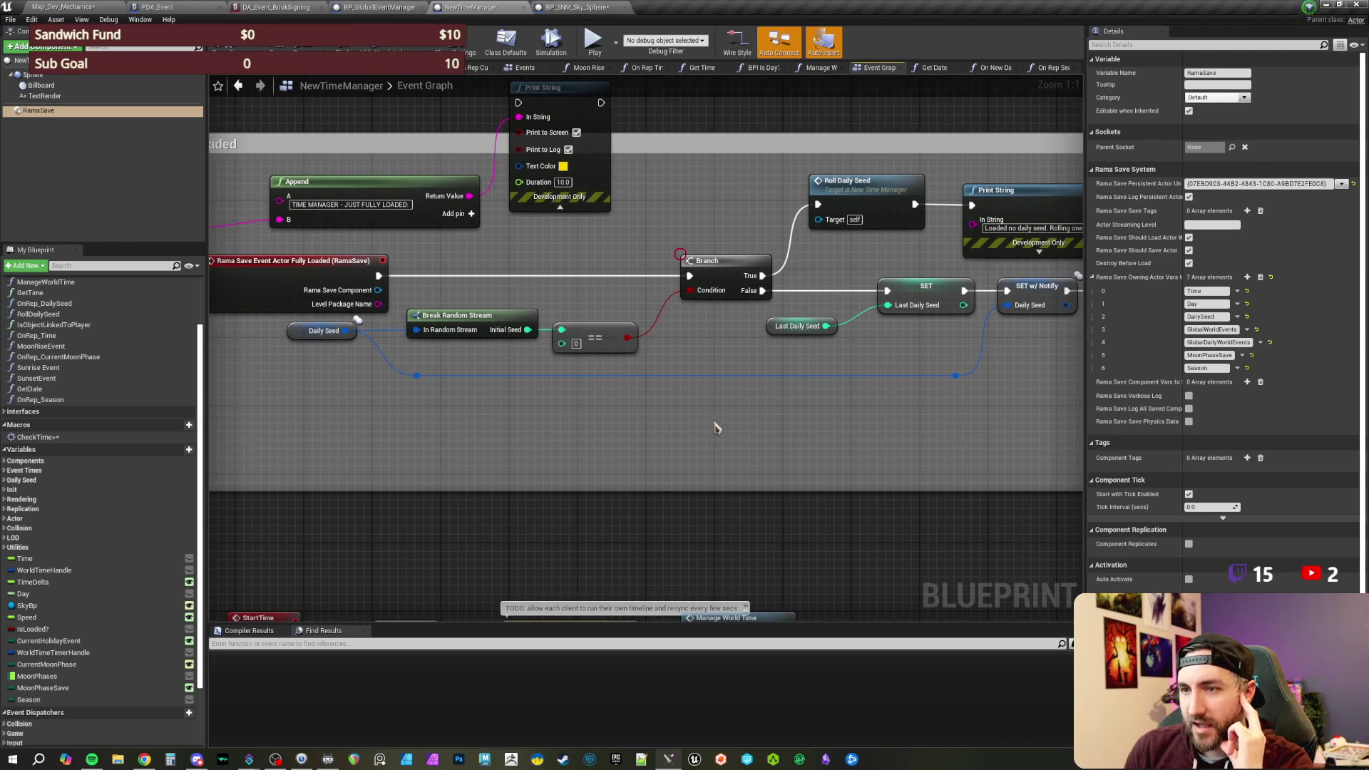
click(189, 449)
text(SeasonSA)
key(BackSpace)
key(BackSpace)
key(BackSpace)
text(ave)
key(Return)
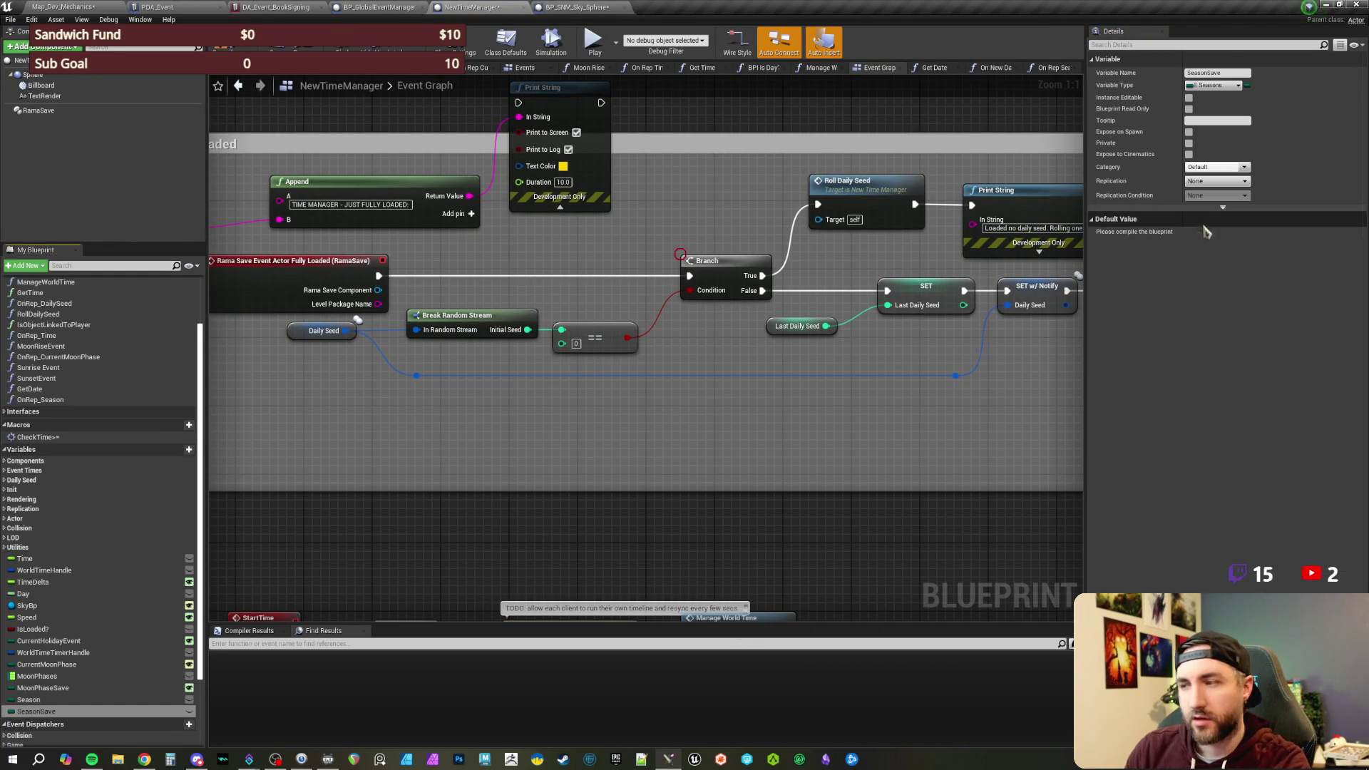
- Rename RamaSave's saved Season entry to SeasonSave and save the blueprint
click(38, 111)
click(1247, 277)
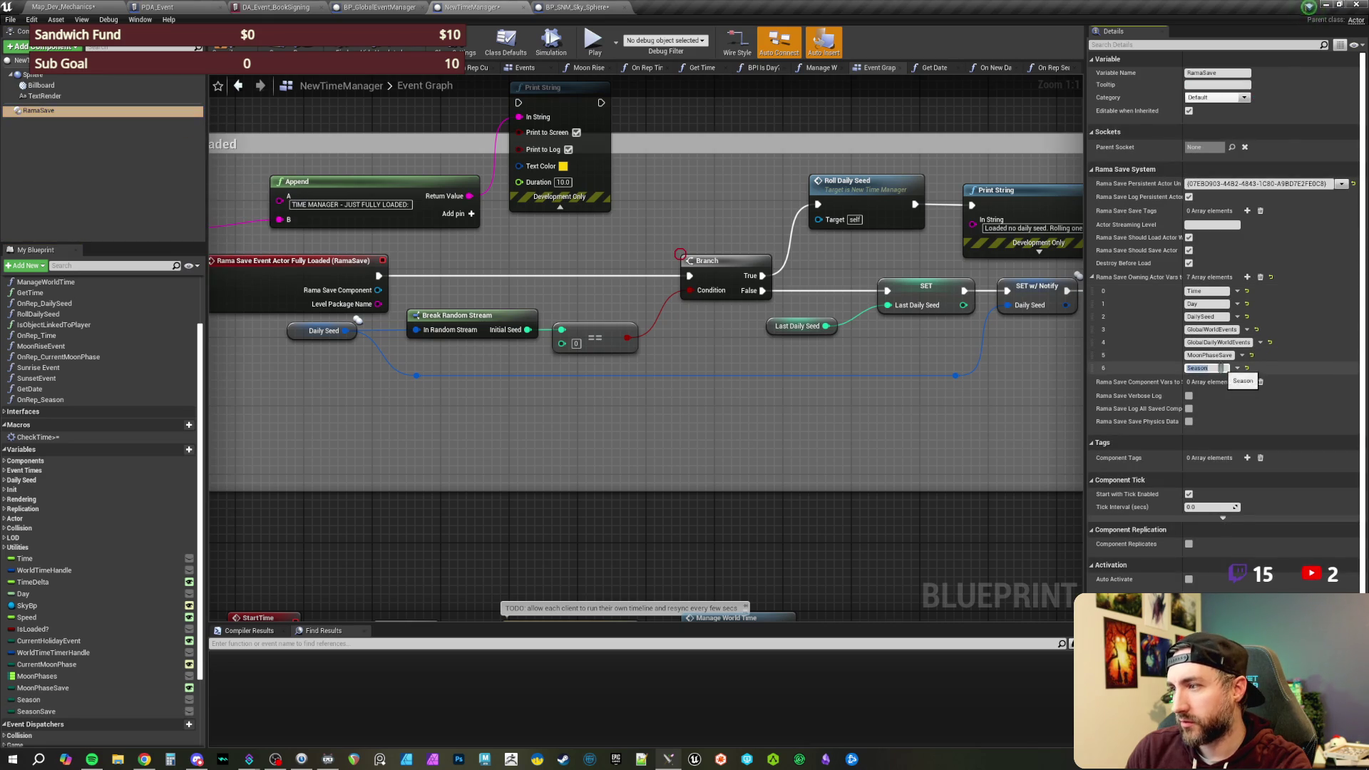
key(End)
text(ve)
key(Return)
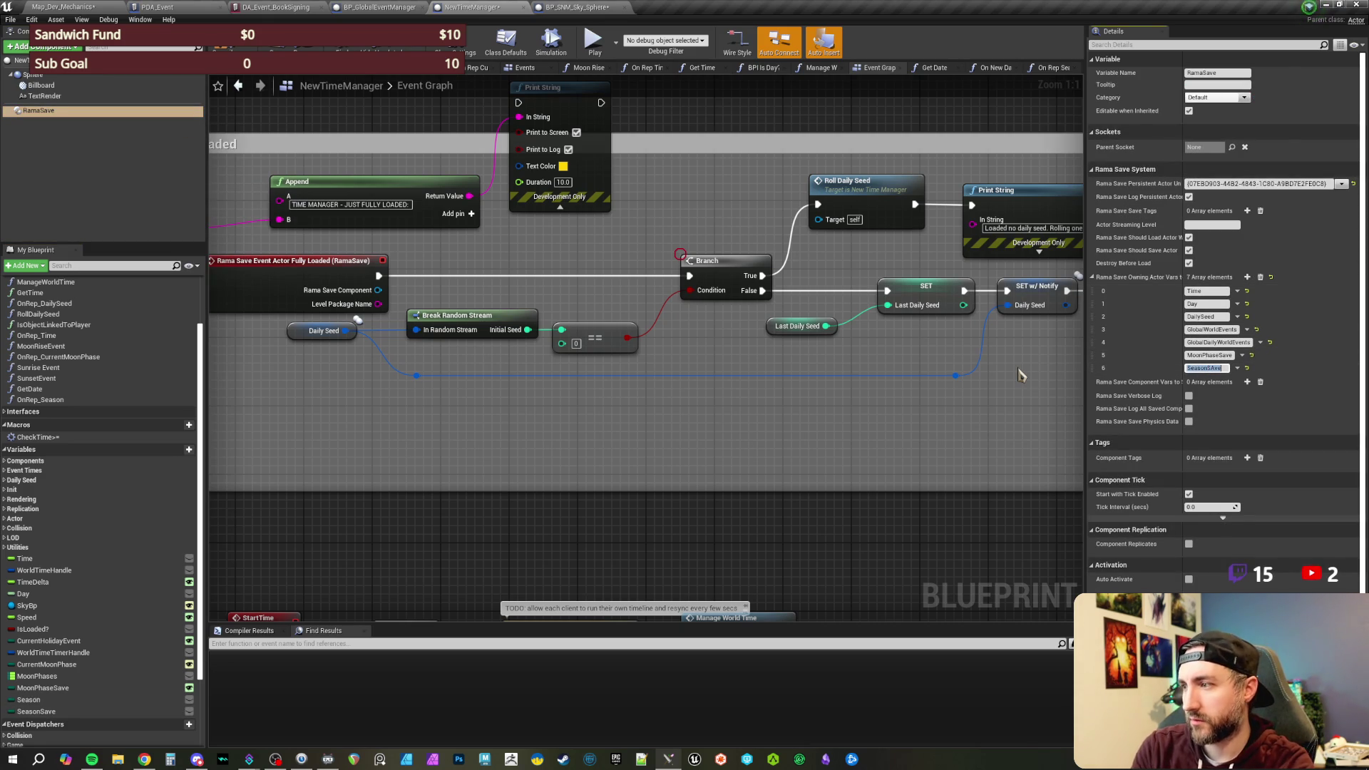
text(SeasonSave)
key(Return)
text(Sea)
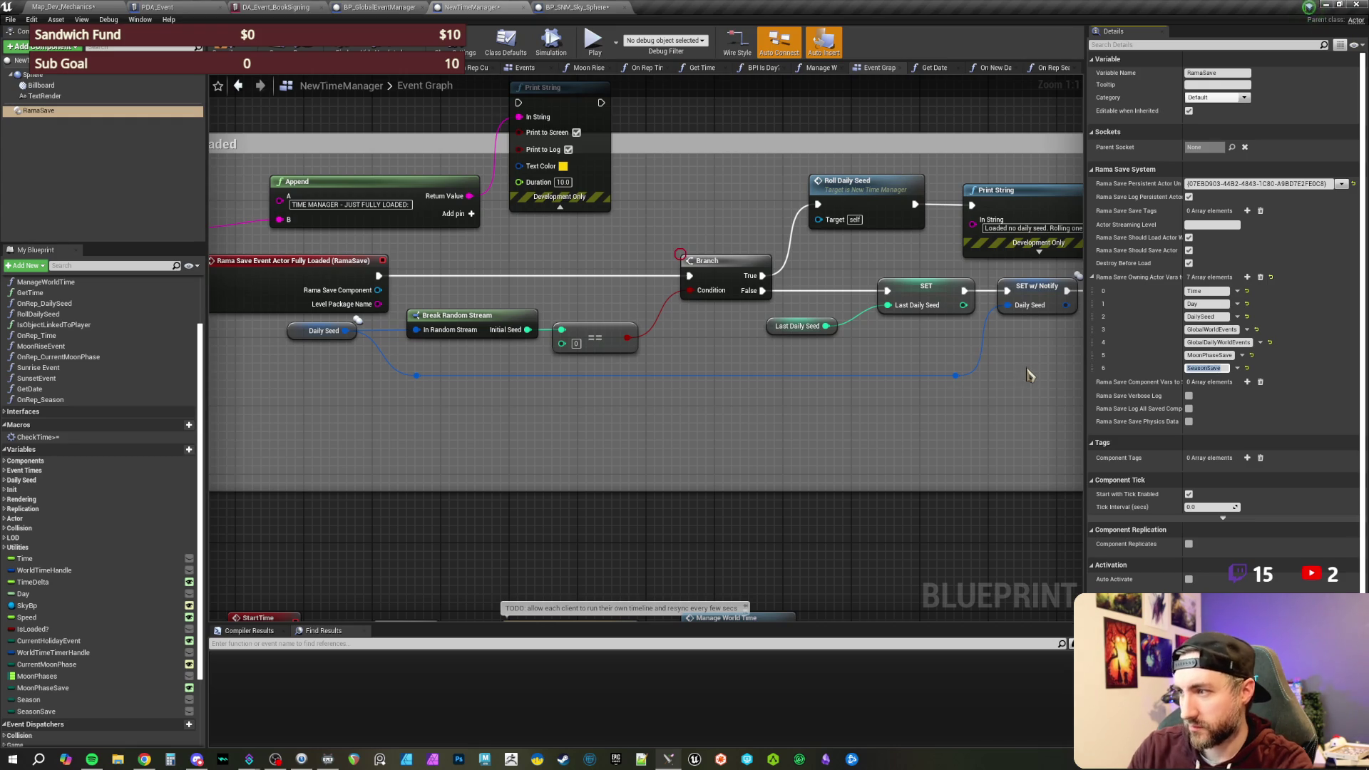
key(ctrl+s)
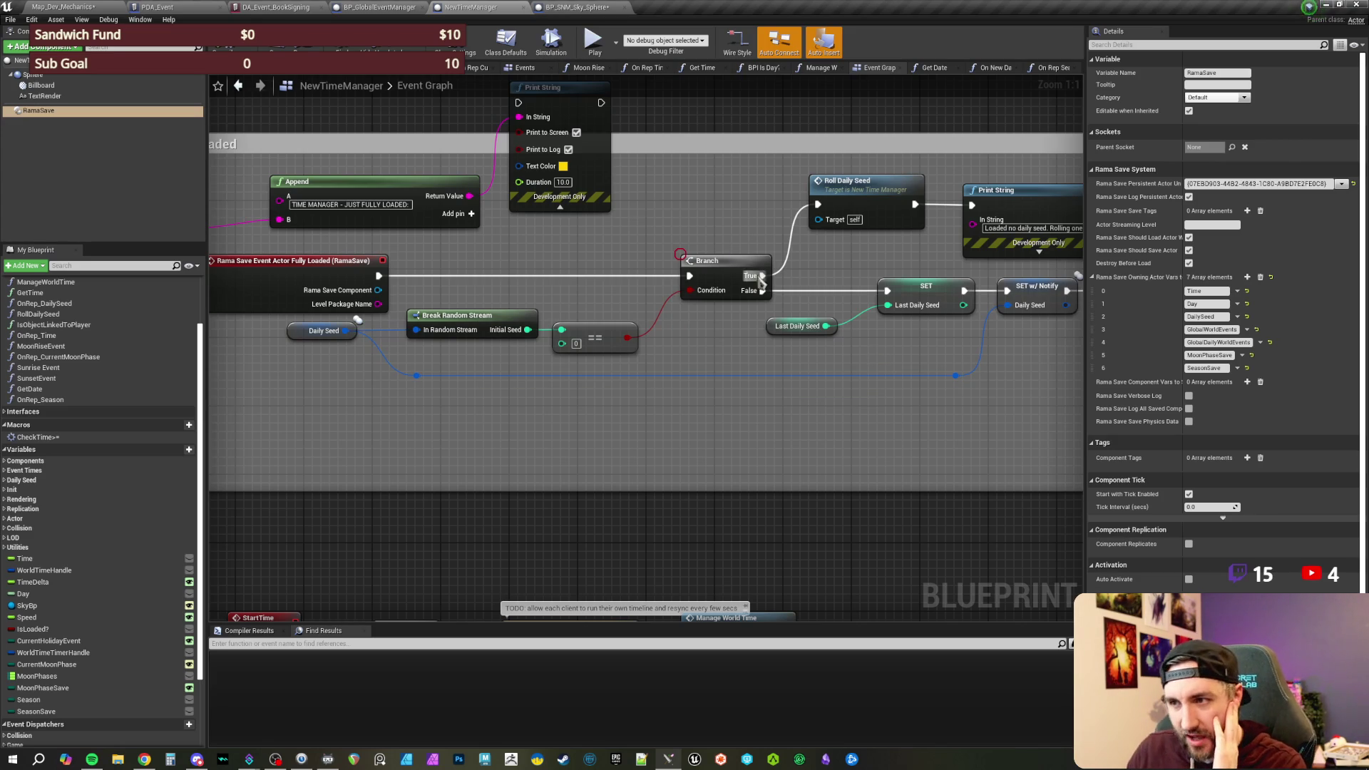
- Move Moon Phase Save and its reroute right to make room in the load logic
mouse_move(703, 214)
mouse_down()
mouse_move(701, 272)
mouse_move(757, 263)
mouse_up()
scroll(701, 271, down, 1)
mouse_move(405, 246)
mouse_down()
mouse_move(432, 261)
mouse_move(440, 292)
mouse_up()
scroll(446, 266, up, 1)
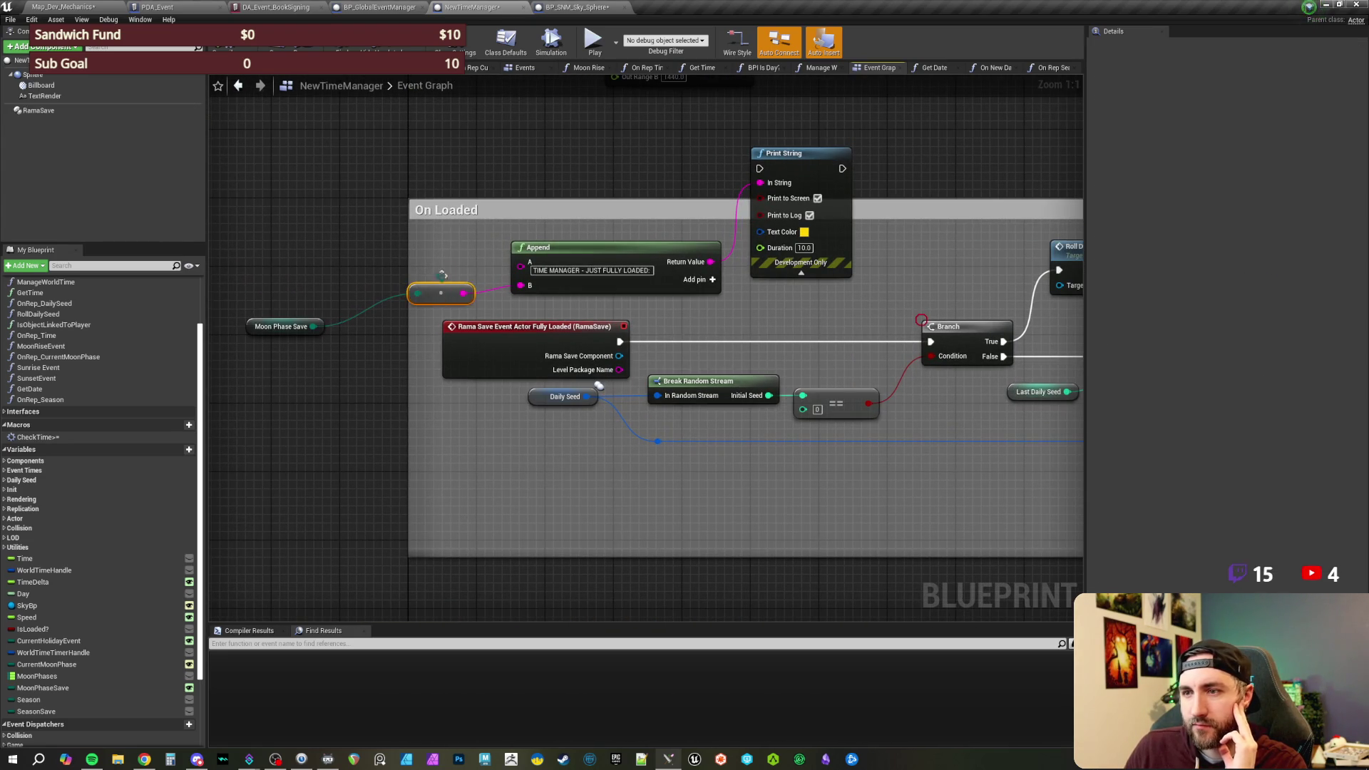
drag(284, 332, 354, 305)
ctrl+click(439, 292)
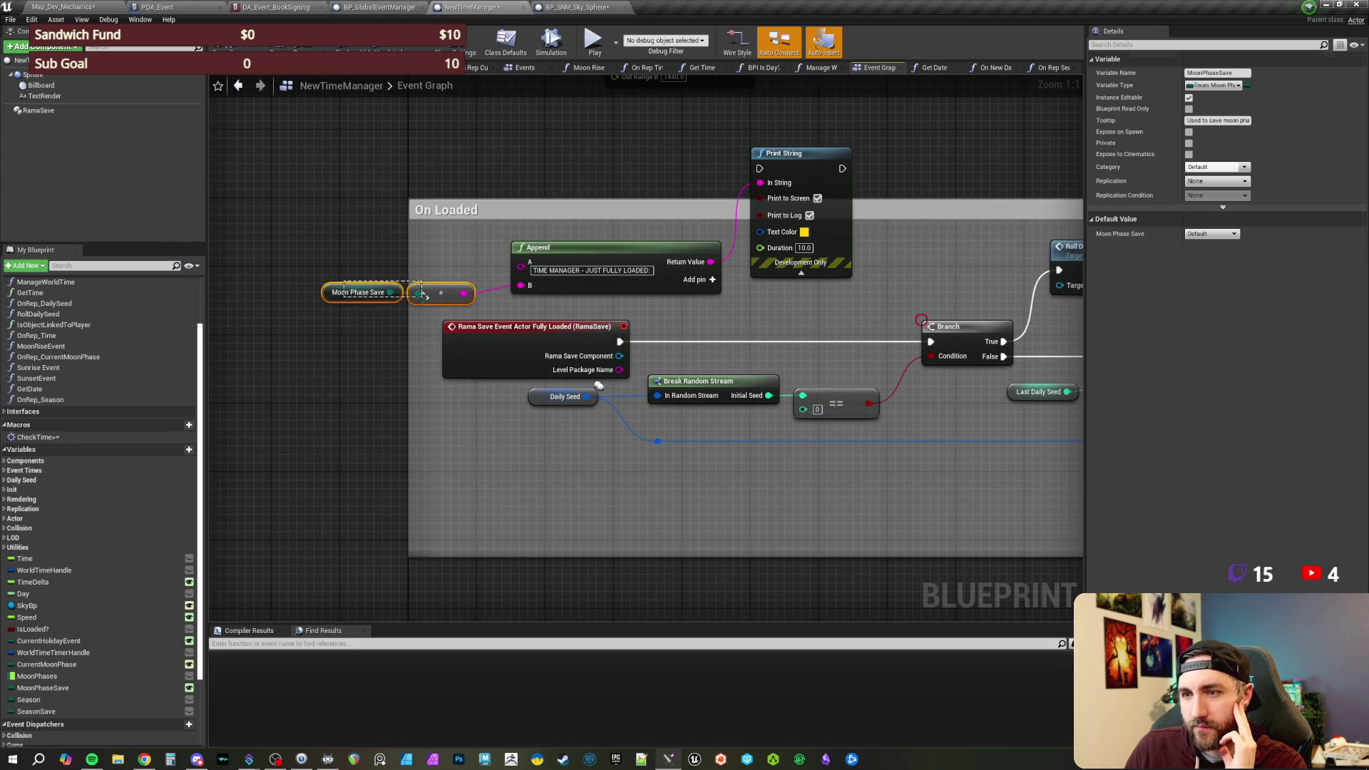
drag(438, 292, 447, 292)
click(492, 305)
mouse_move(793, 327)
mouse_down()
mouse_move(644, 328)
mouse_move(706, 338)
mouse_up()
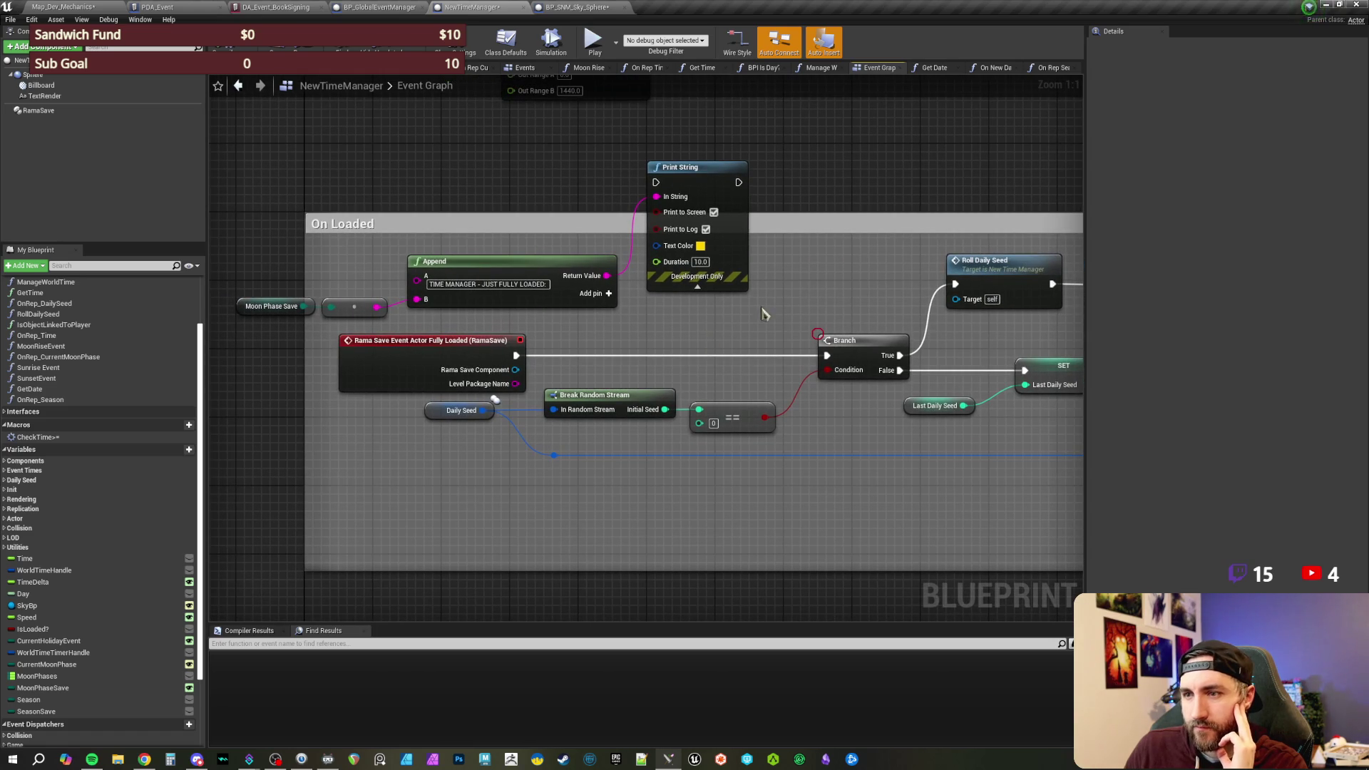
- Delete the debug reroute, Append and Print String nodes from the load chain
drag(791, 261, 372, 314)
click(749, 345)
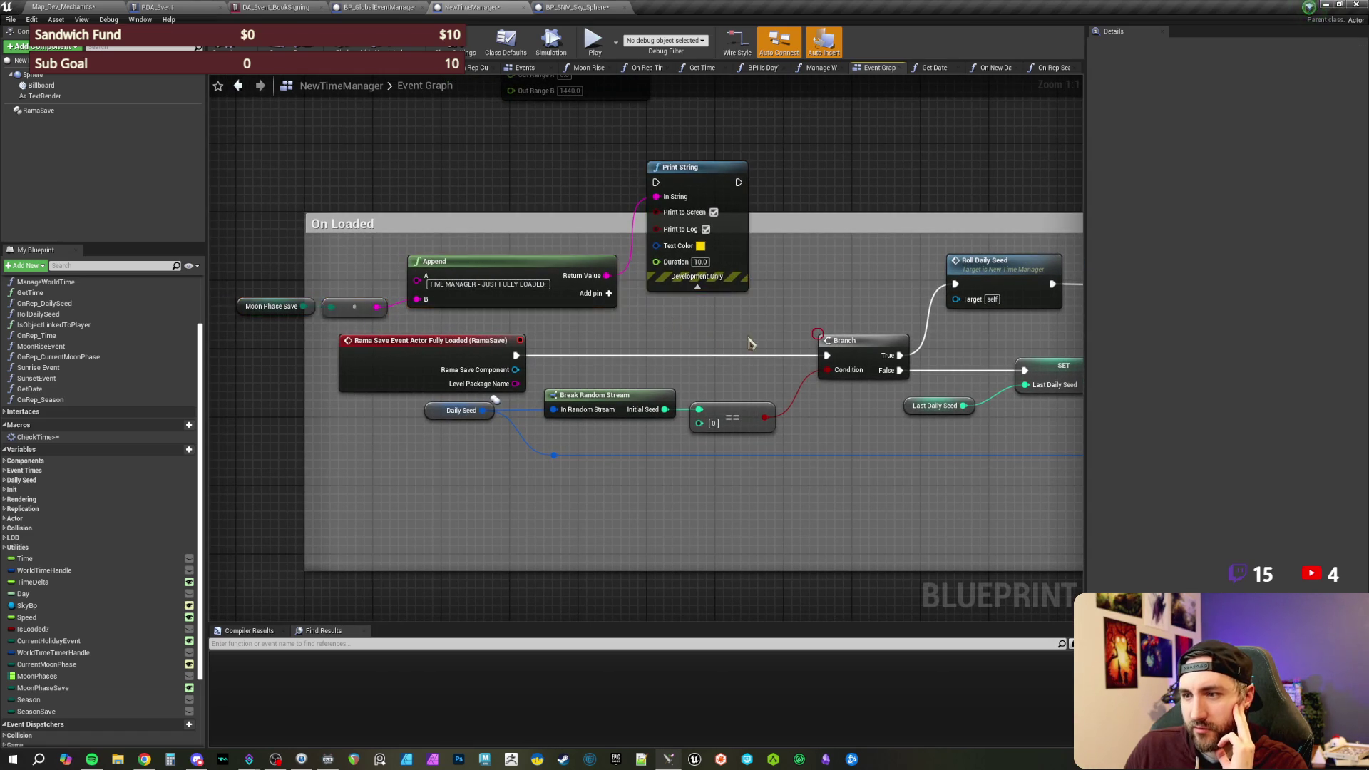
drag(748, 345, 525, 282)
drag(702, 454, 581, 443)
mouse_move(795, 432)
mouse_down()
mouse_move(803, 419)
mouse_move(587, 422)
mouse_up()
drag(818, 408, 465, 407)
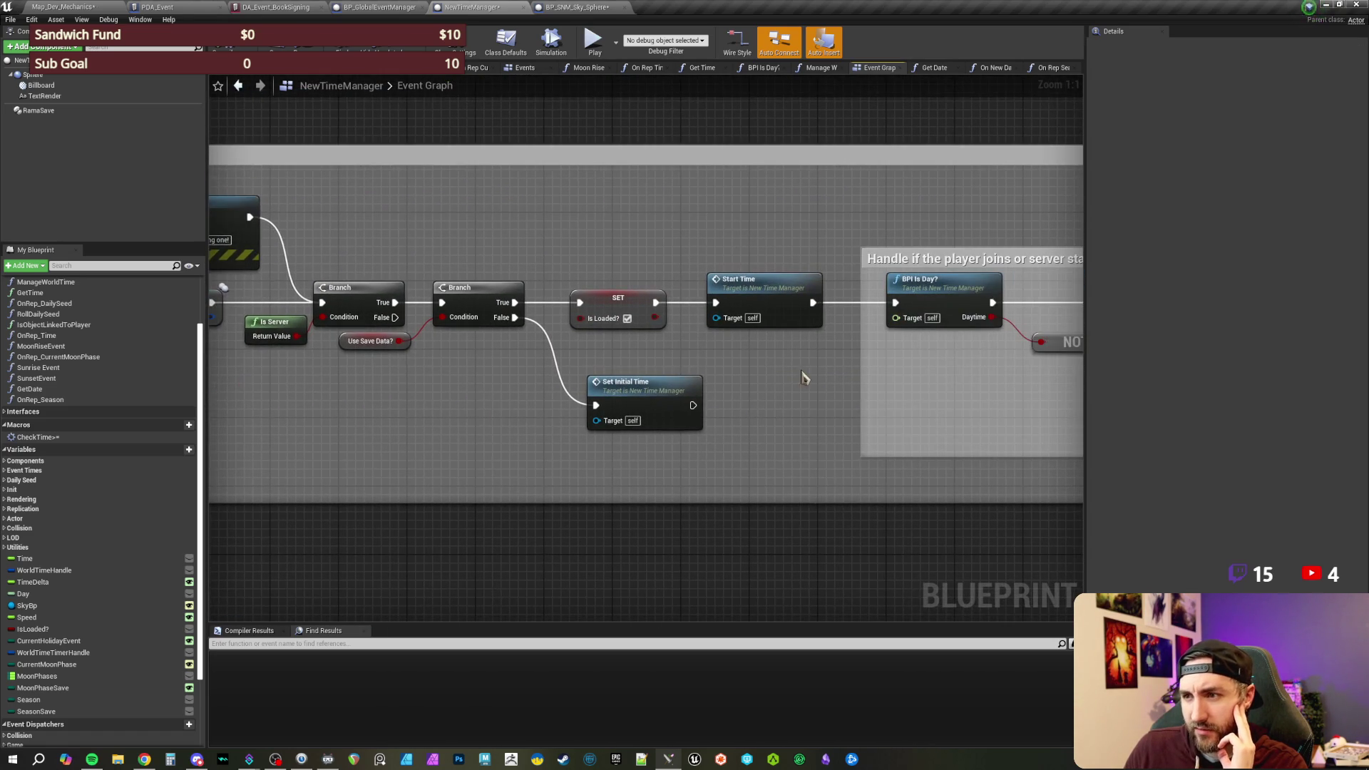
drag(801, 379, 602, 376)
drag(828, 411, 526, 385)
scroll(526, 385, down, 1)
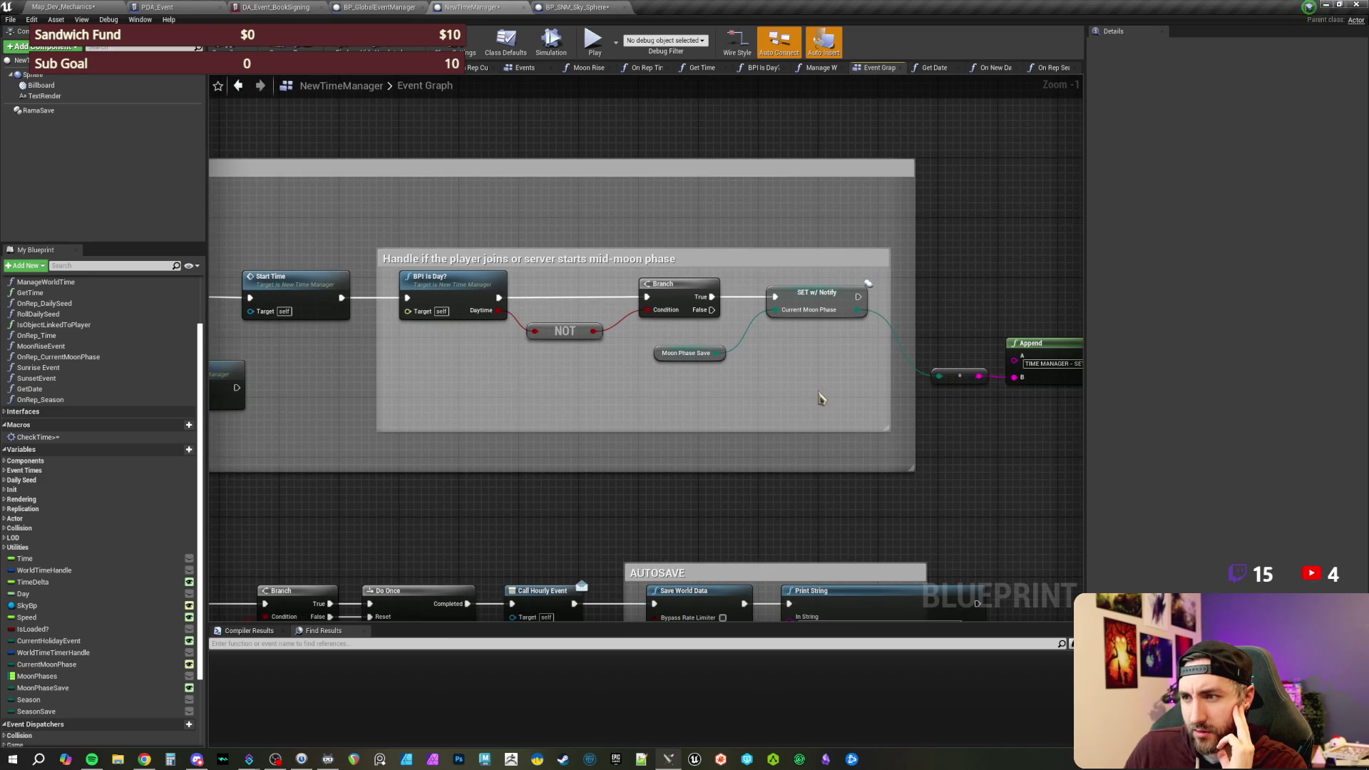
drag(846, 378, 535, 367)
drag(828, 455, 722, 464)
mouse_move(545, 280)
mouse_down()
mouse_move(841, 440)
mouse_move(882, 442)
mouse_up()
key(Delete)
- Add a SeasonSave getter feeding a Season setter after the moon phase SET
scroll(789, 434, up, 1)
mouse_move(36, 711)
mouse_down()
mouse_move(685, 401)
mouse_move(662, 397)
mouse_up()
click(695, 411)
drag(777, 386, 727, 389)
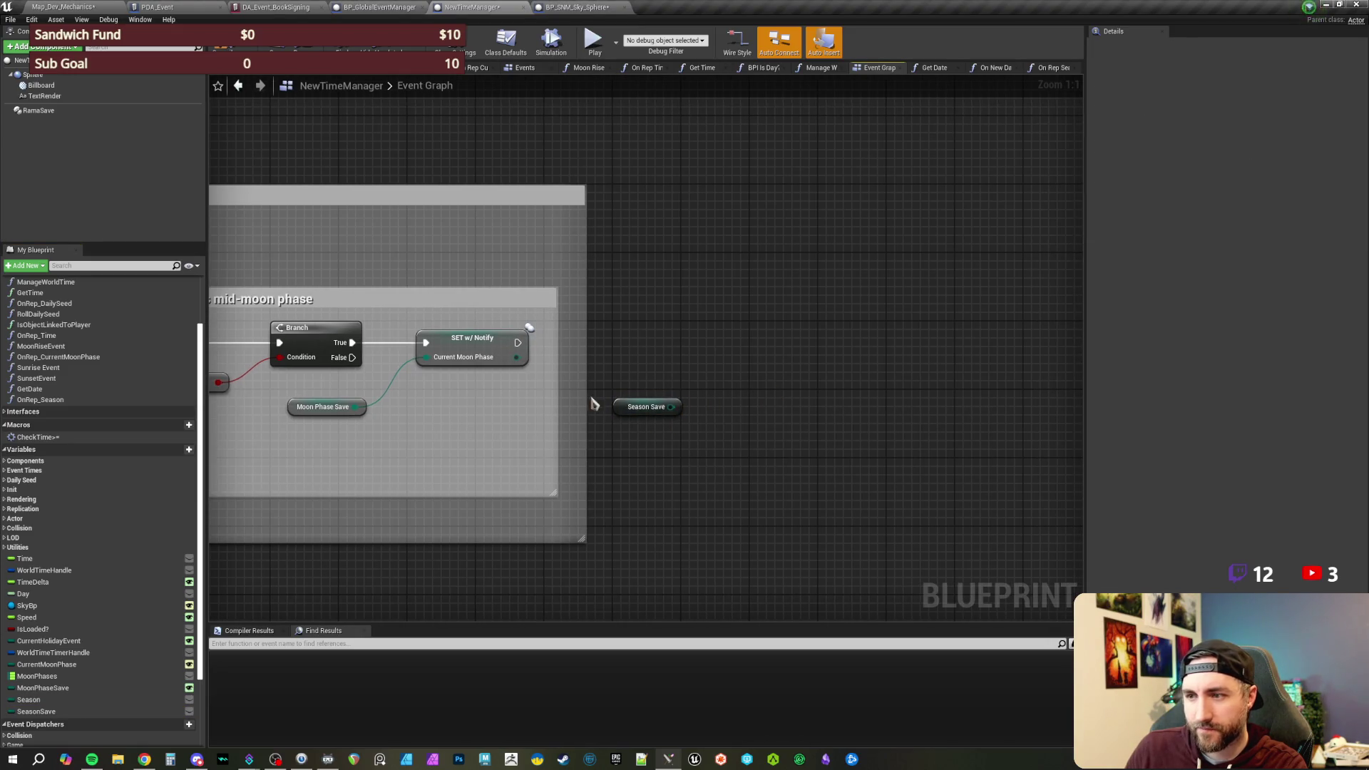
mouse_move(28, 699)
mouse_down()
mouse_move(678, 431)
mouse_move(721, 335)
mouse_move(579, 362)
mouse_move(745, 346)
mouse_move(518, 342)
mouse_up()
drag(674, 406, 726, 364)
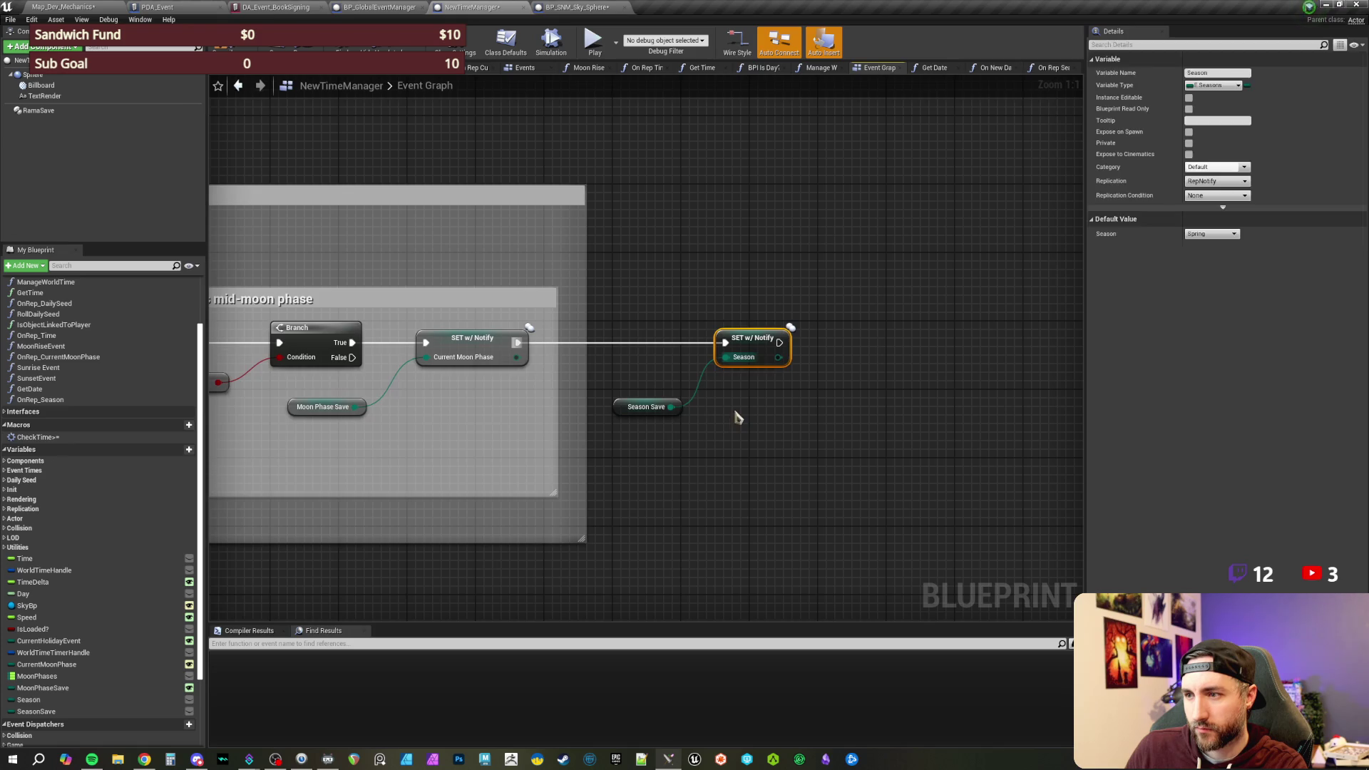
click(654, 416)
double_click(768, 341)
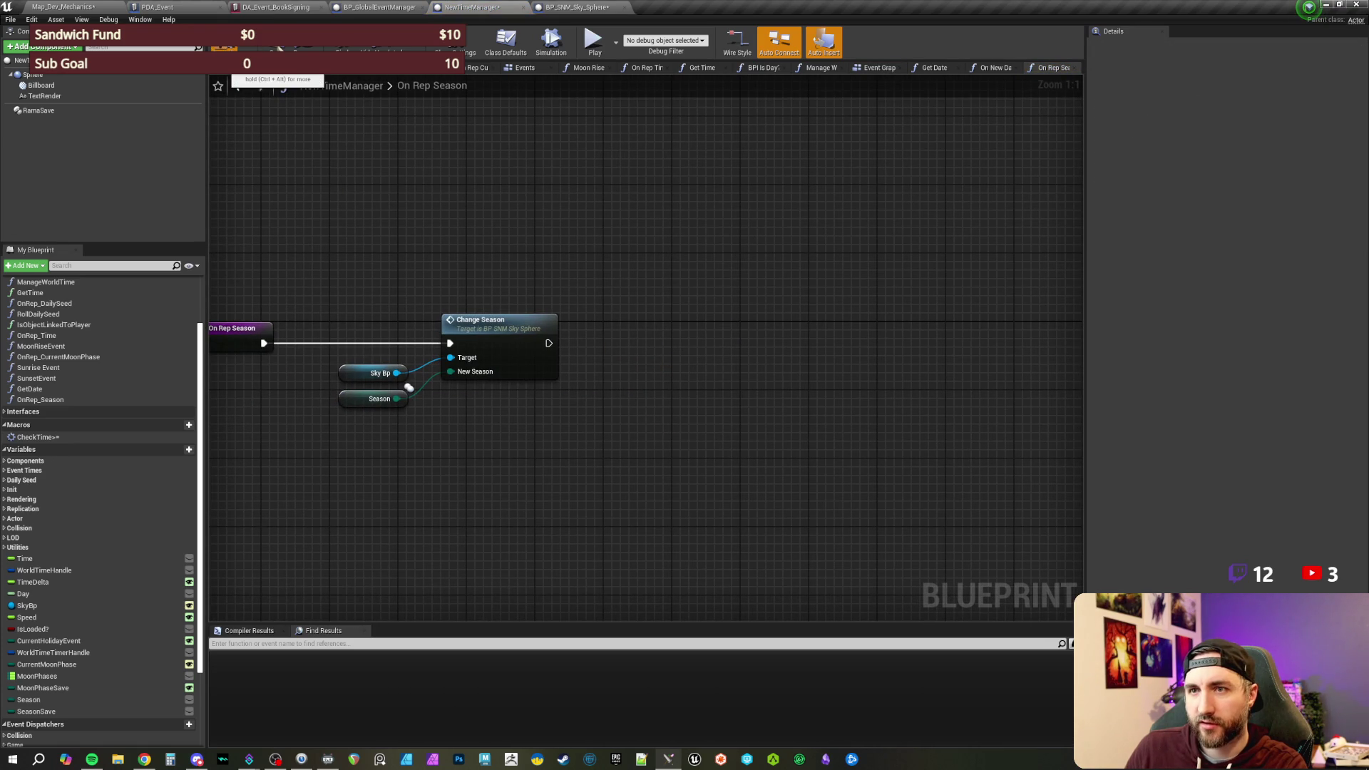
- Inspect the CurrentMoonPhase, MoonPhaseSave and CurrentHolidayEvent variable settings
drag(483, 260, 565, 284)
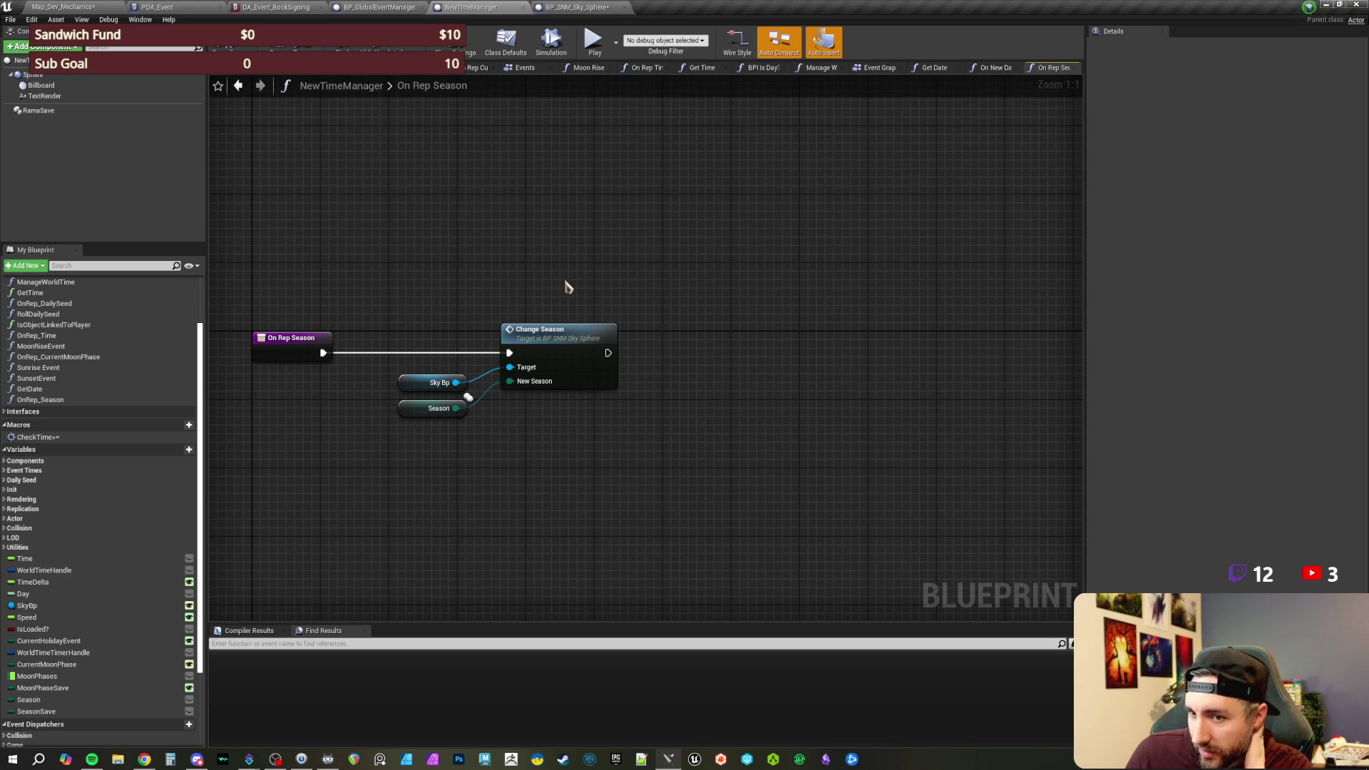
click(67, 665)
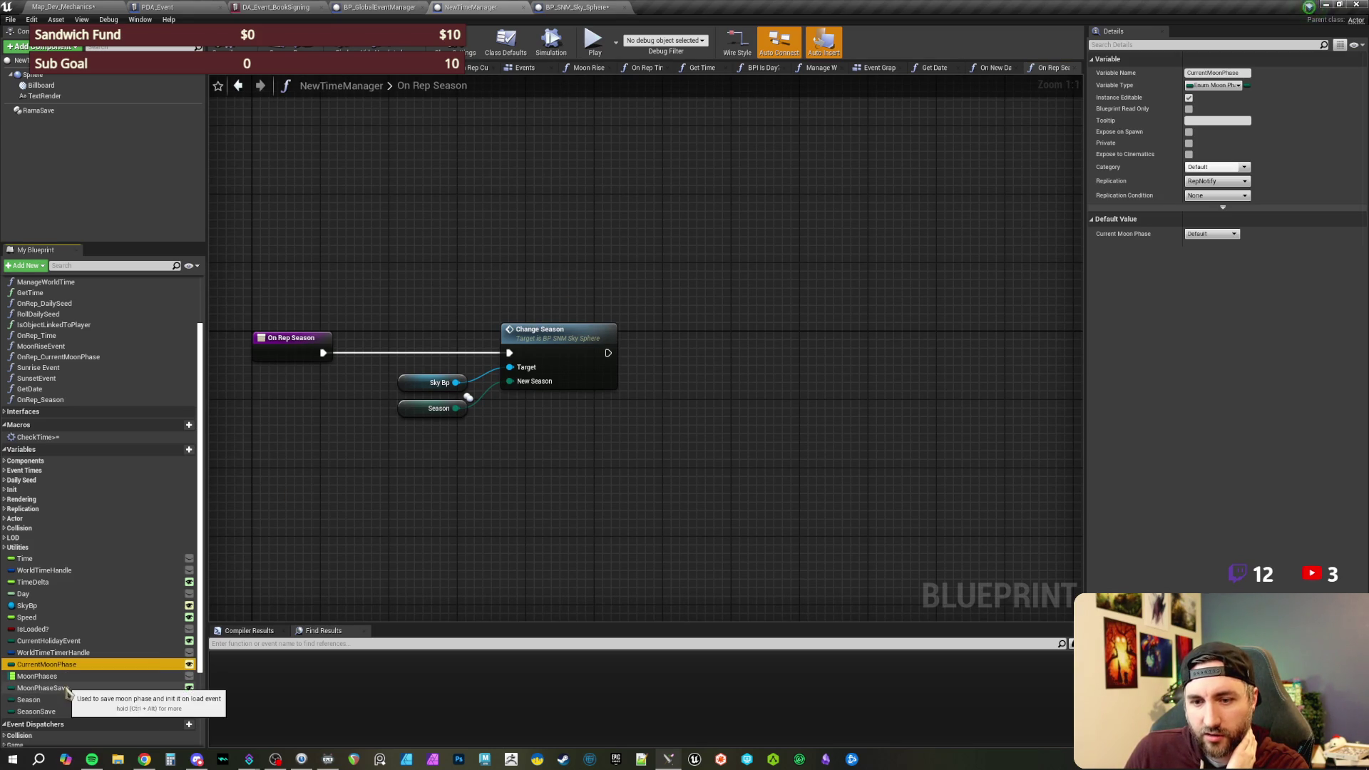
click(68, 688)
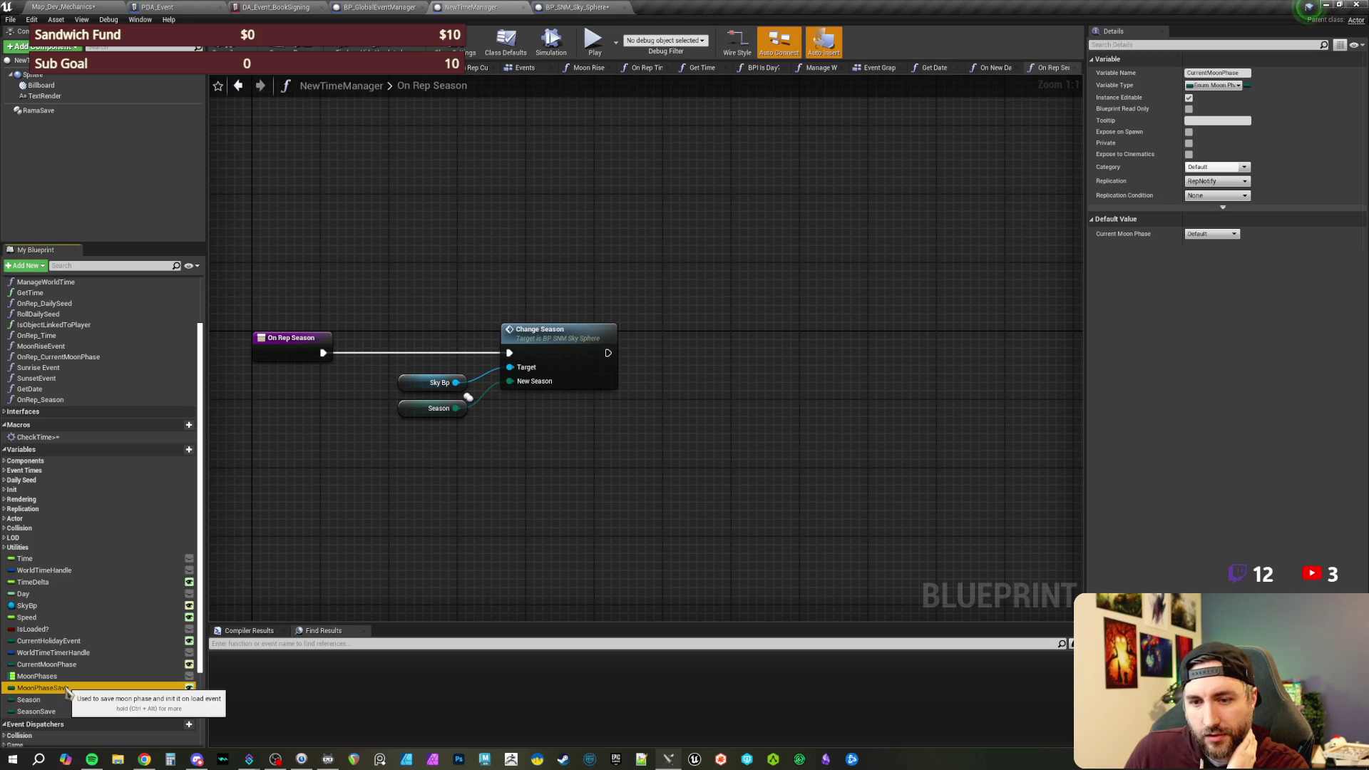
click(65, 641)
drag(519, 229, 527, 257)
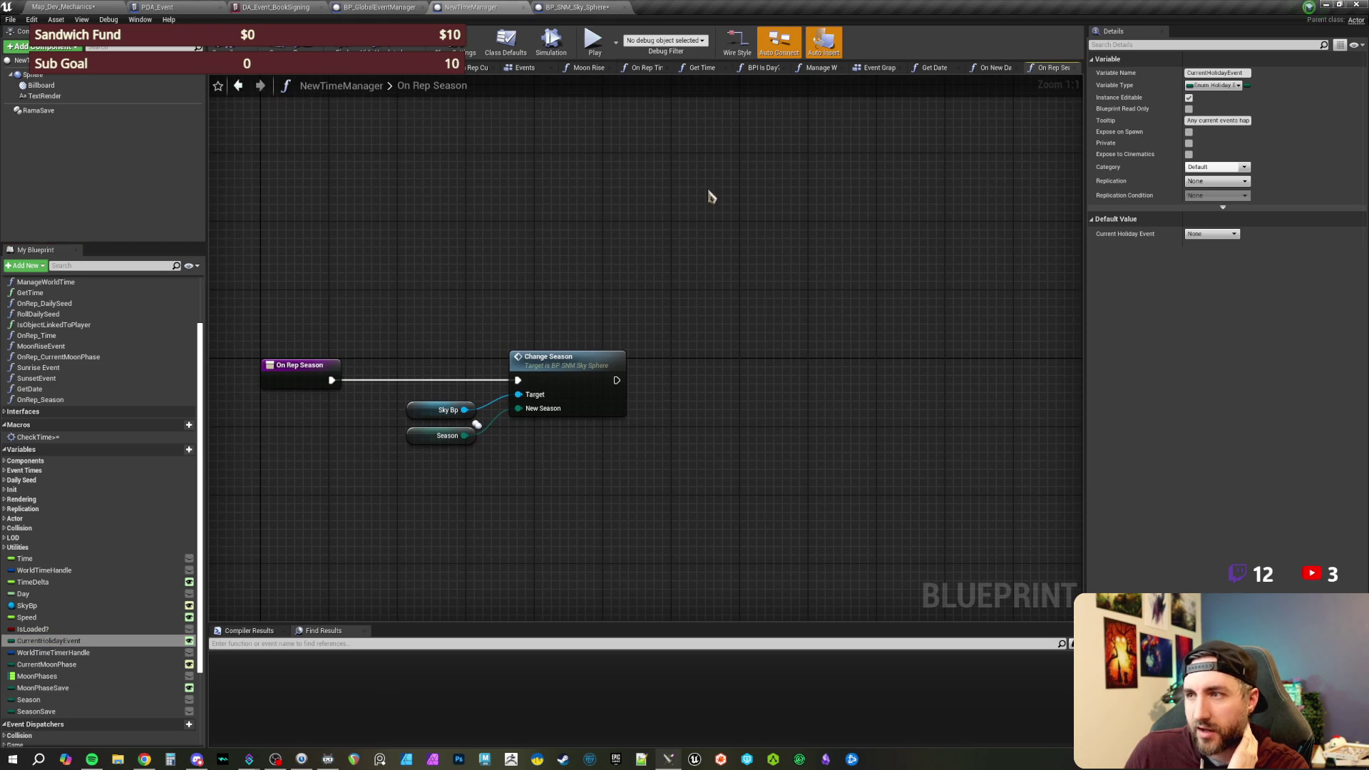
- Open On New Day and pan to the Select and SET Season nodes
click(877, 68)
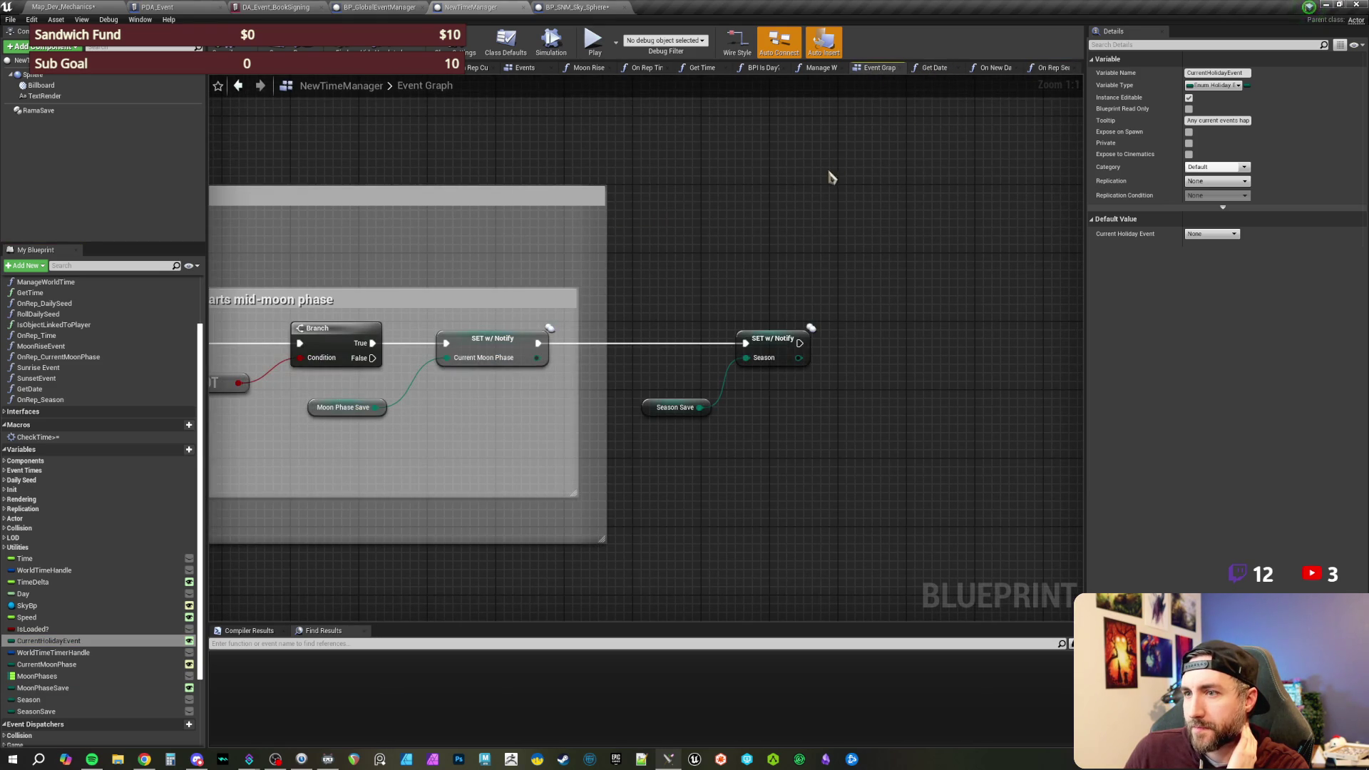
click(997, 72)
mouse_move(844, 219)
mouse_down()
mouse_move(759, 245)
mouse_move(785, 254)
mouse_move(810, 218)
mouse_move(877, 220)
mouse_move(700, 221)
mouse_up()
drag(895, 233, 653, 226)
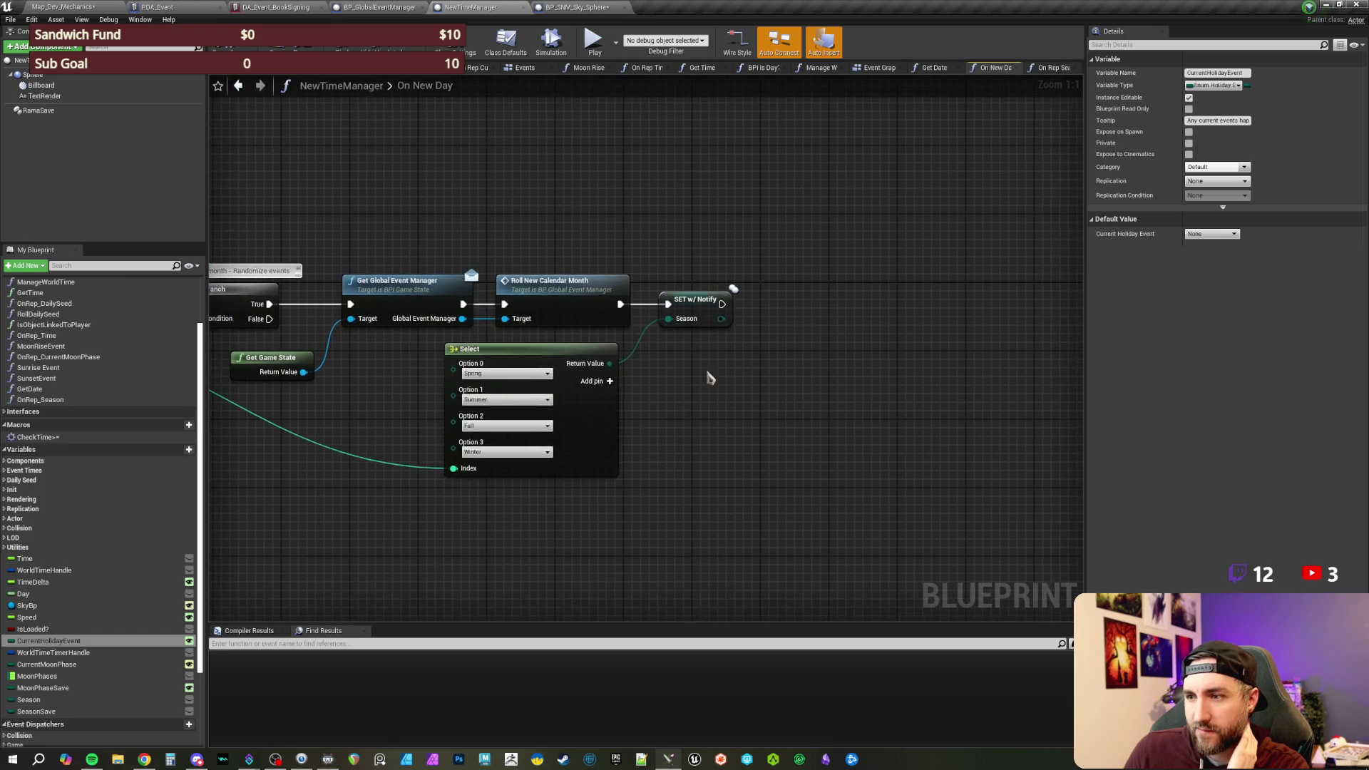
- Compare the Select's season Return Value to Fall with an Equal (Enum) node
drag(699, 318, 753, 321)
drag(664, 360, 740, 383)
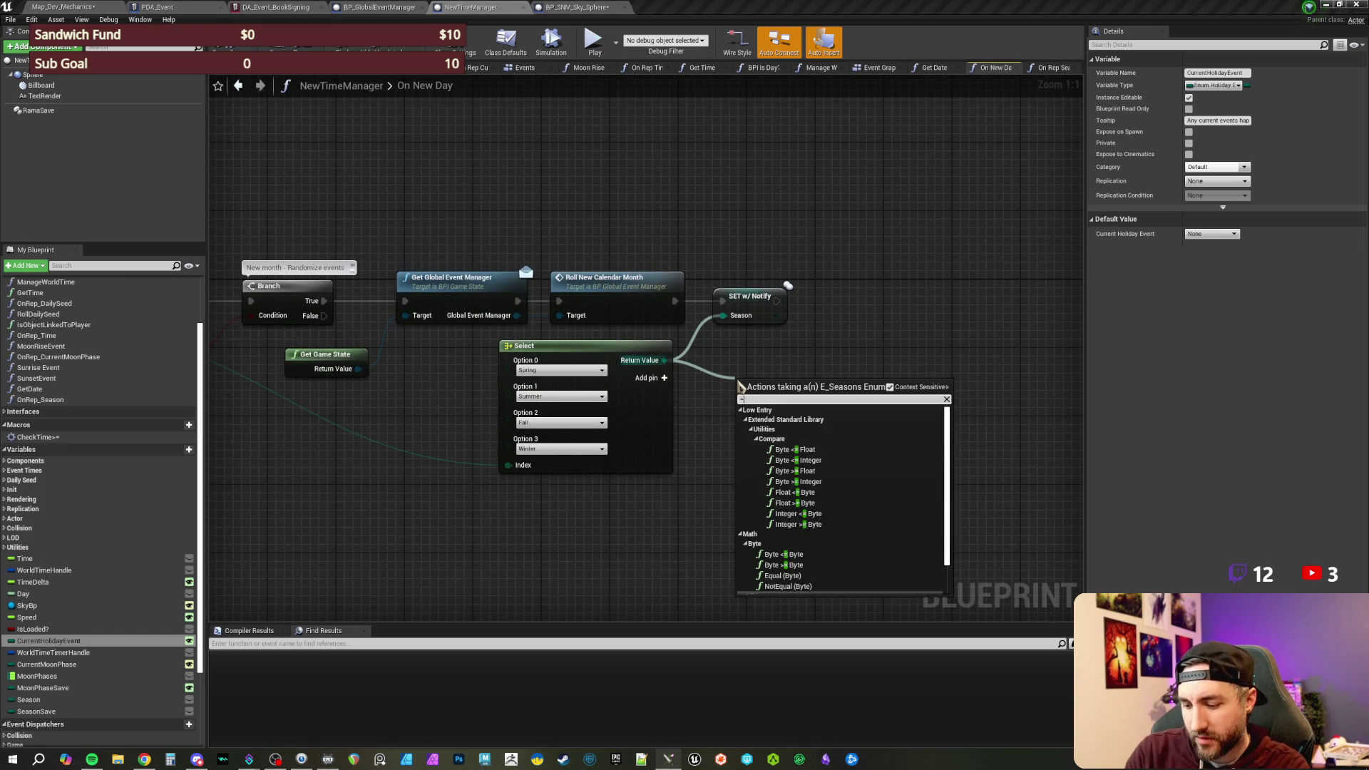
text(=)
key(Return)
click(792, 405)
click(763, 429)
- Feed the Fall check into a new AND node
drag(819, 474, 801, 443)
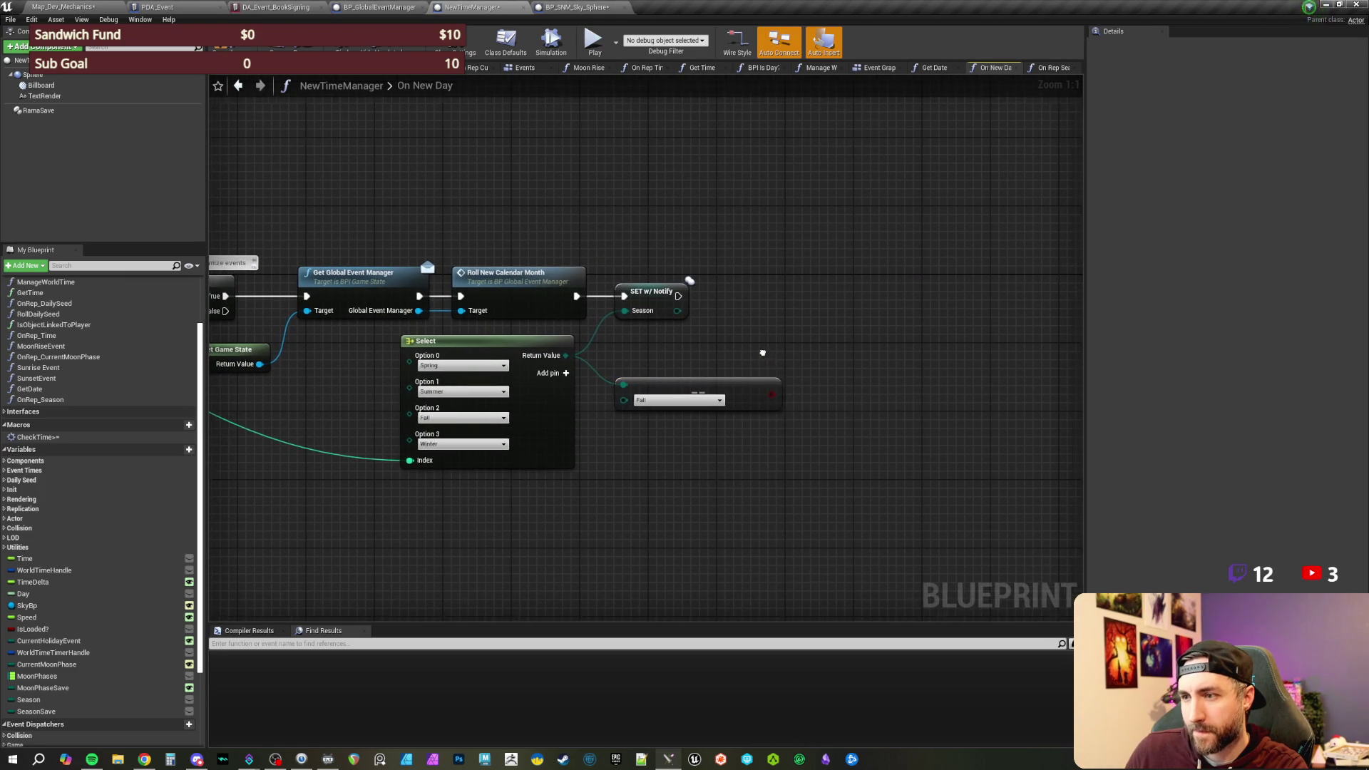
drag(771, 393, 828, 405)
text(and)
key(Return)
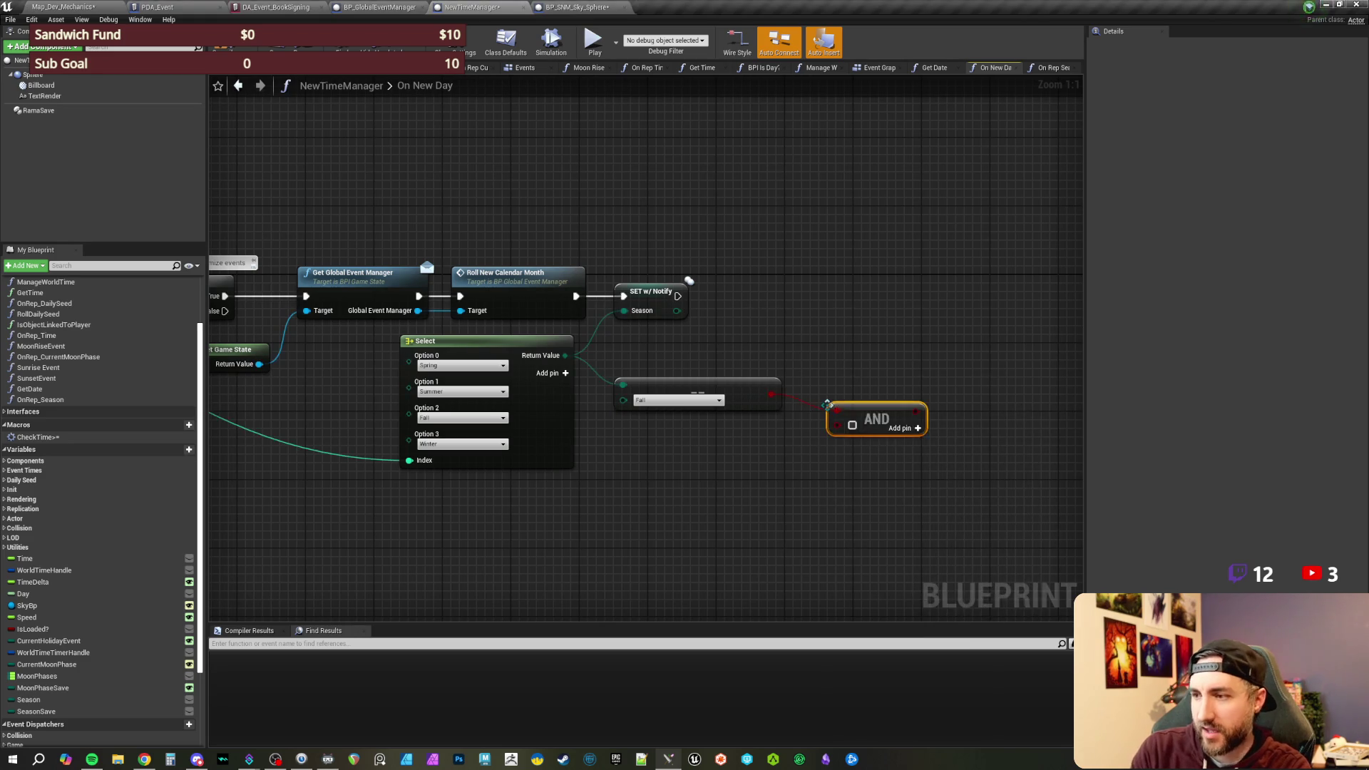
- Add a Day Of the Month greater-than-10 check and wire it into the AND
drag(715, 507, 911, 492)
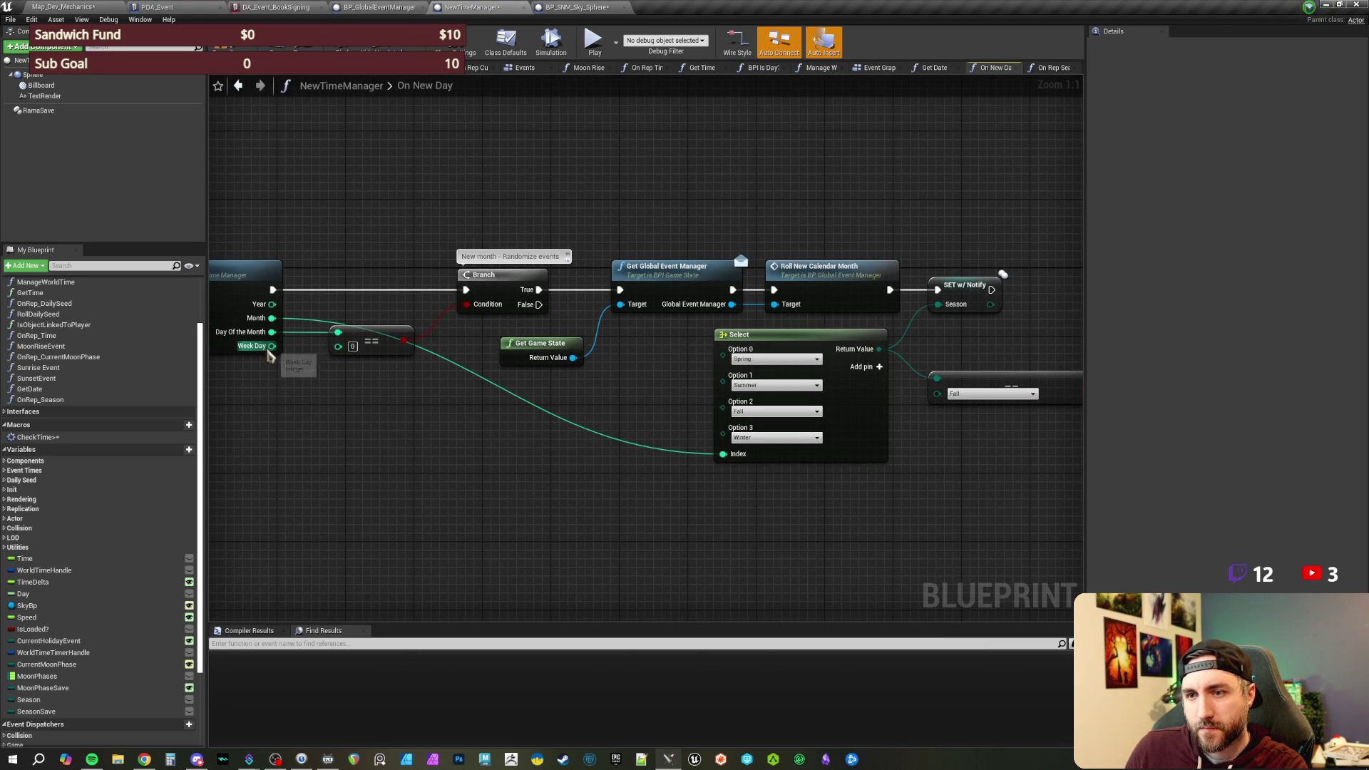
mouse_move(289, 335)
mouse_down()
mouse_move(899, 559)
mouse_move(956, 512)
mouse_up()
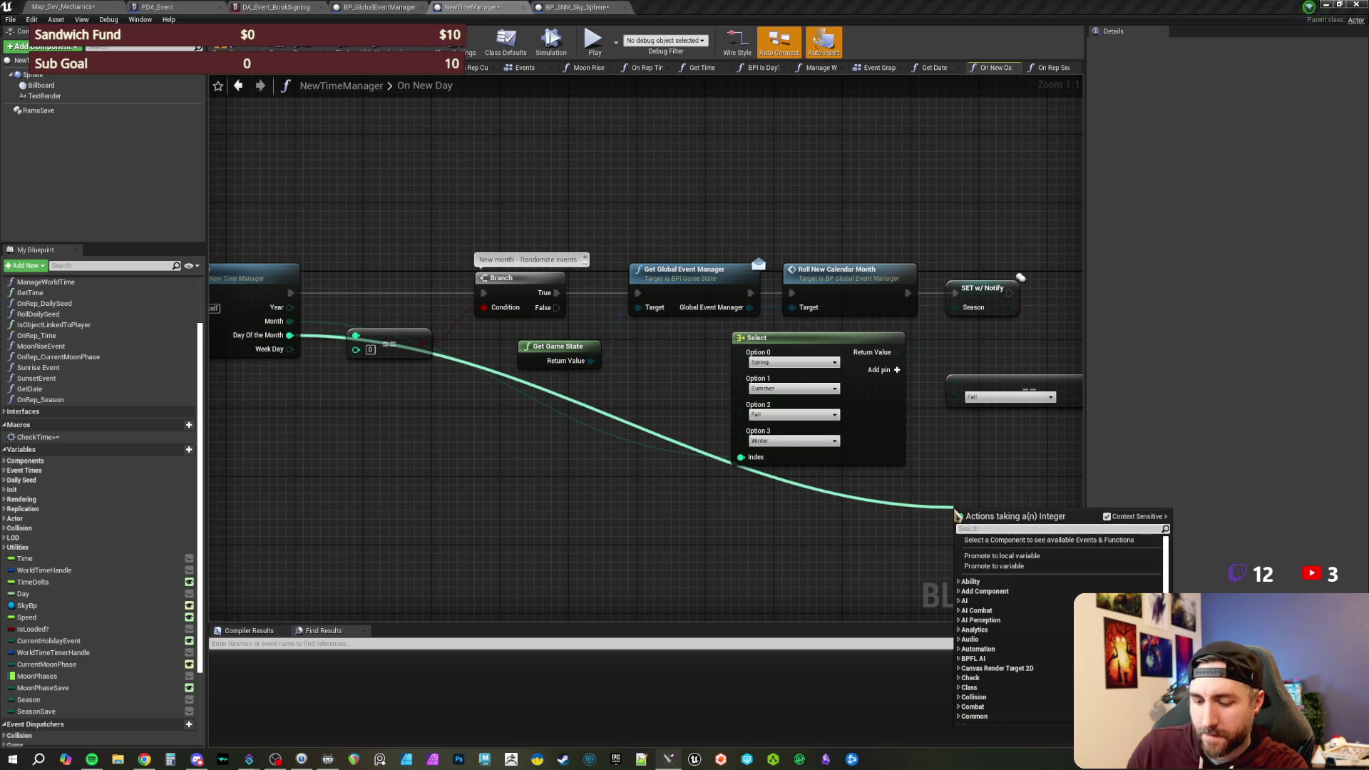
text(>)
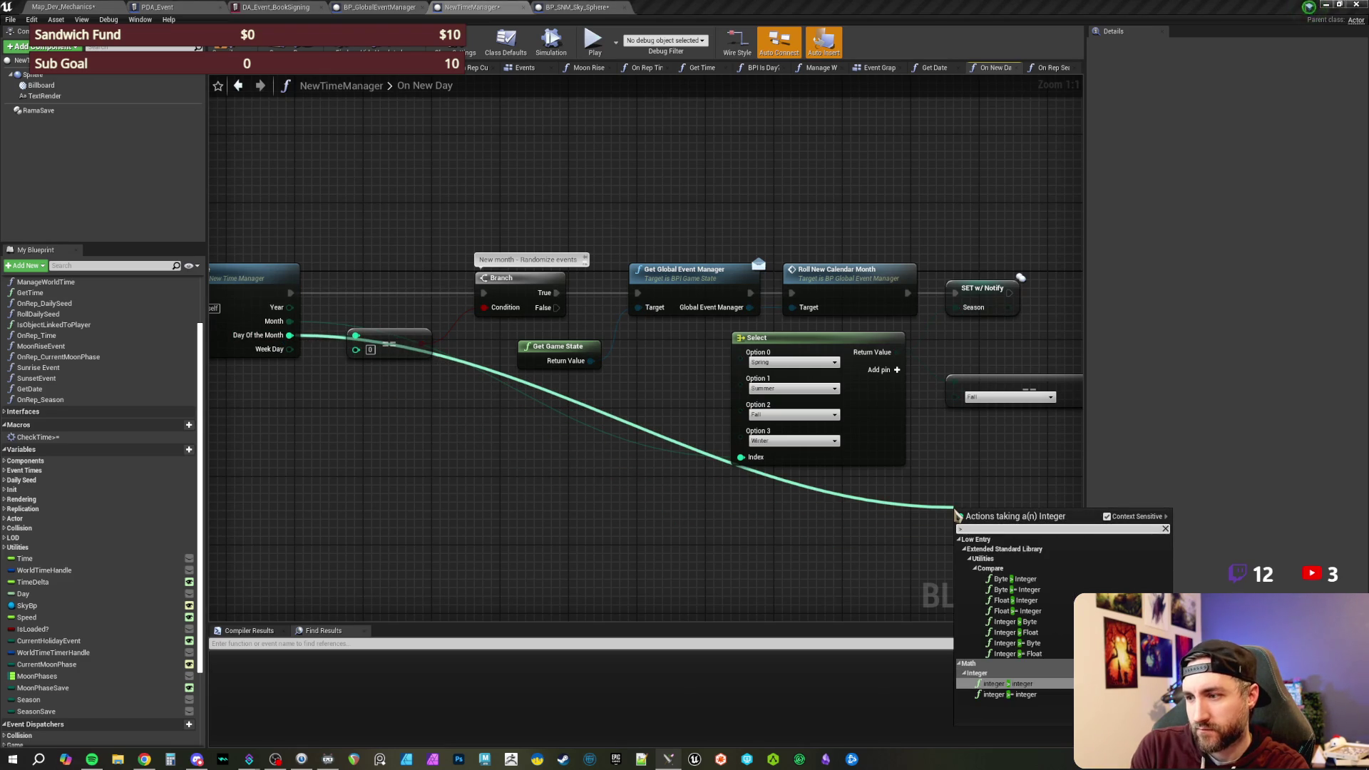
key(Return)
drag(999, 469, 704, 462)
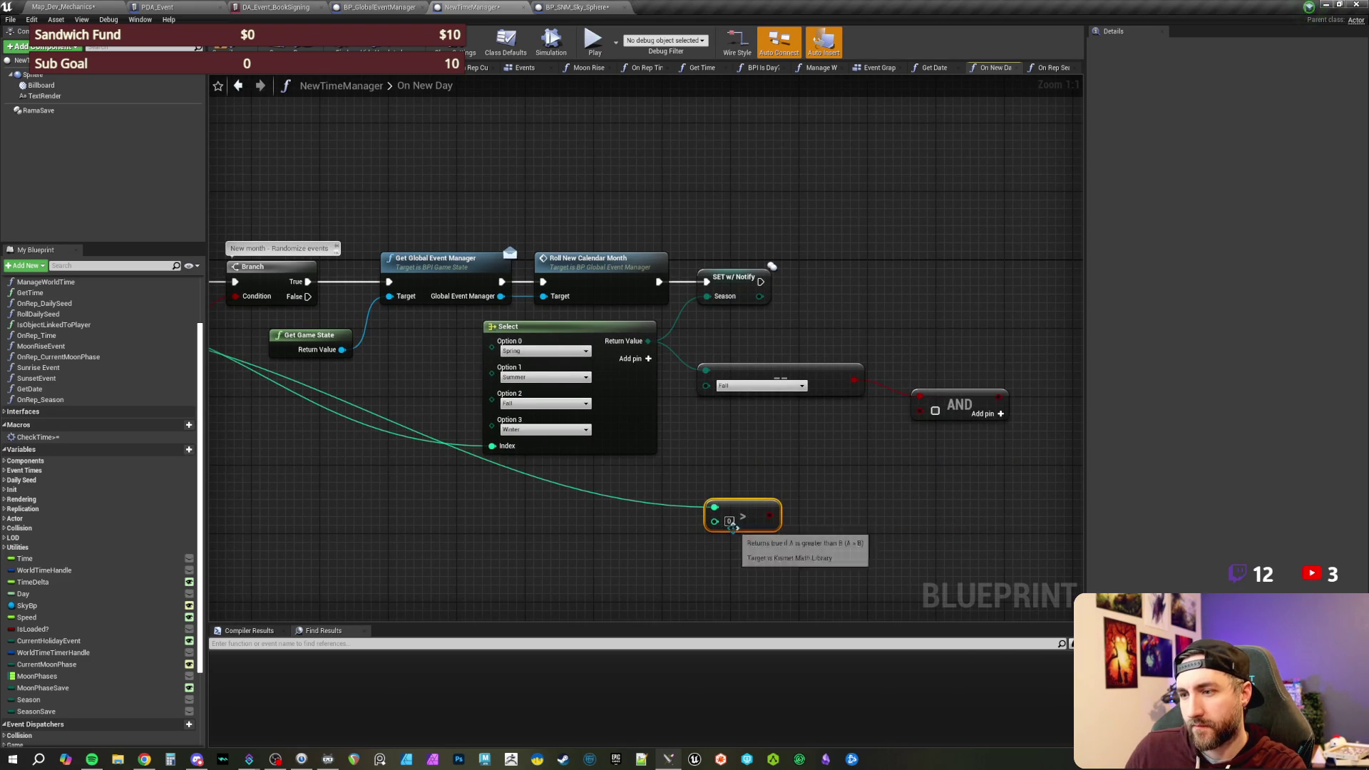
text(10)
drag(821, 560, 686, 560)
- Move the greater-than node beside AND and center the season checks
mouse_move(571, 543)
mouse_down()
mouse_move(709, 459)
mouse_move(719, 437)
mouse_up()
drag(549, 543, 627, 467)
drag(732, 517, 715, 540)
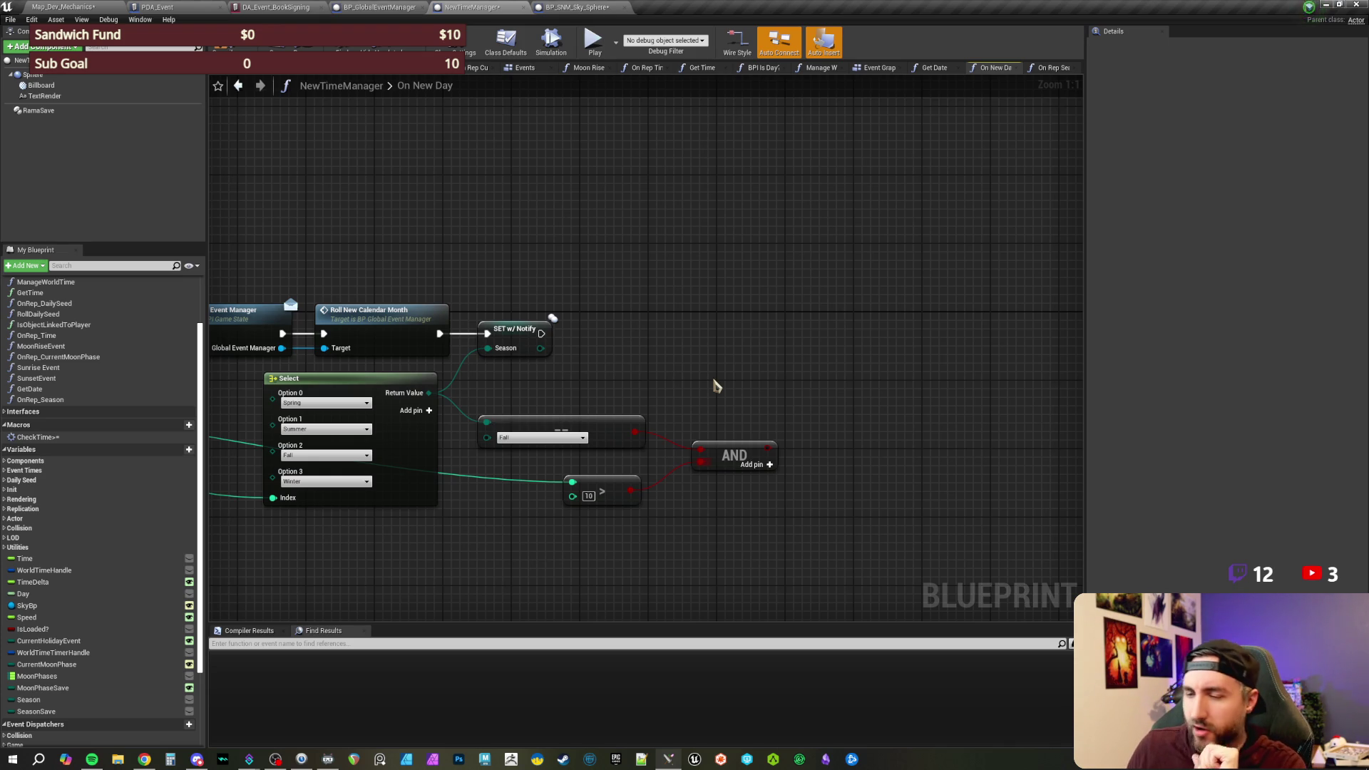
scroll(685, 354, down, 1)
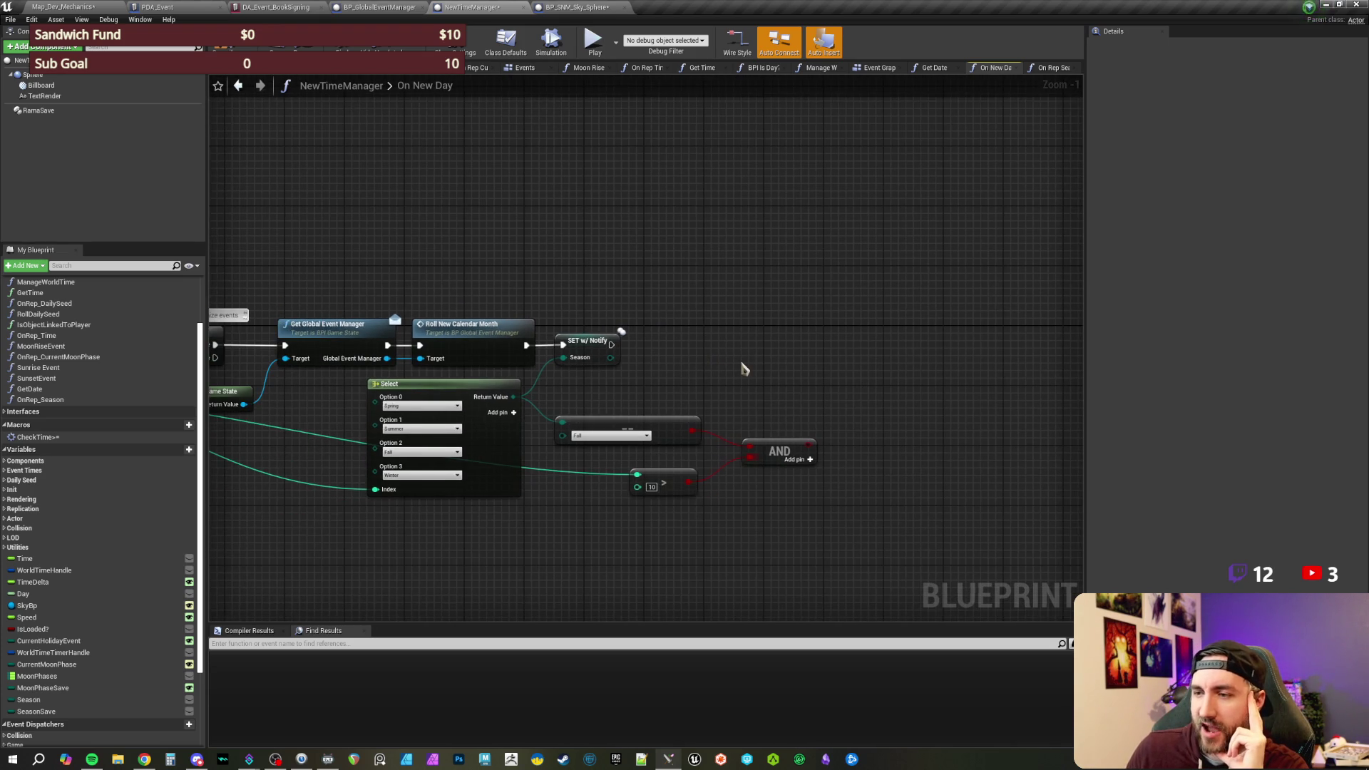
drag(742, 367, 689, 360)
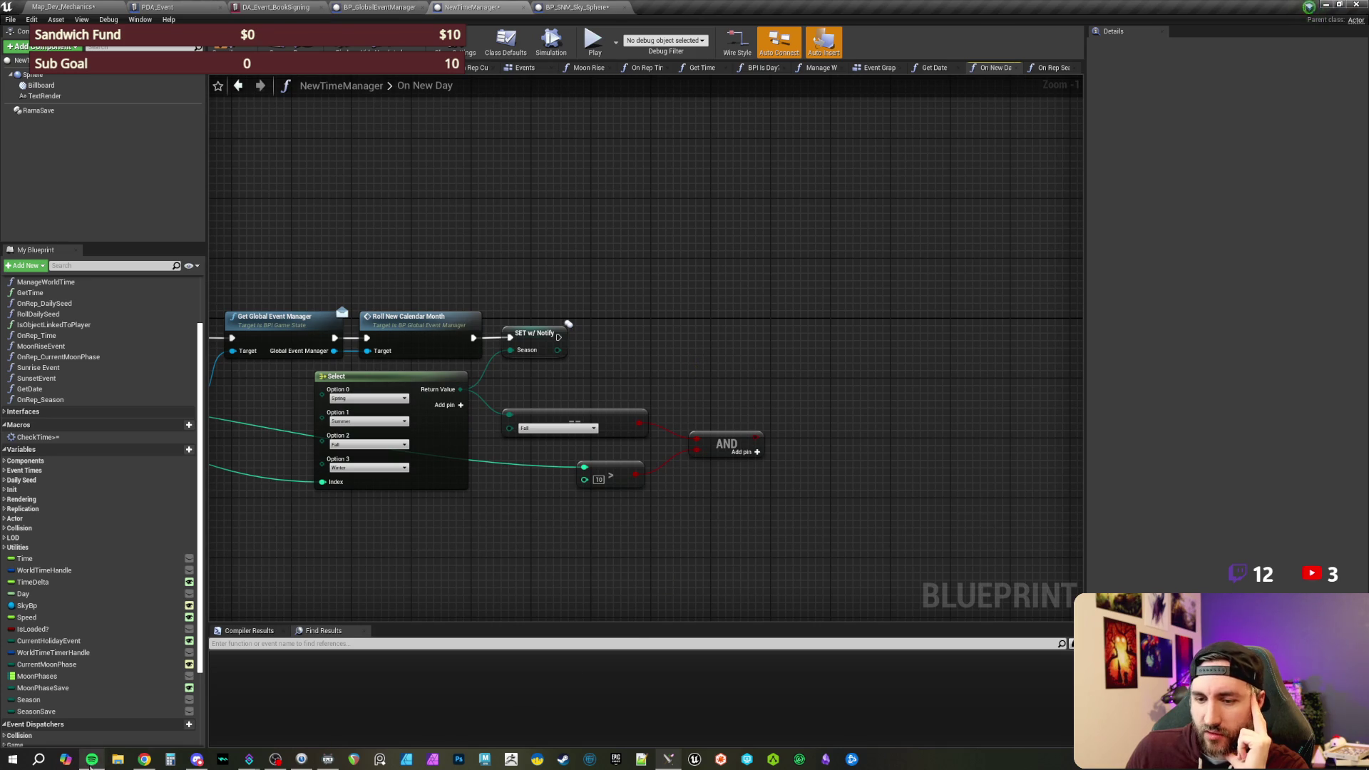
drag(695, 354, 657, 366)
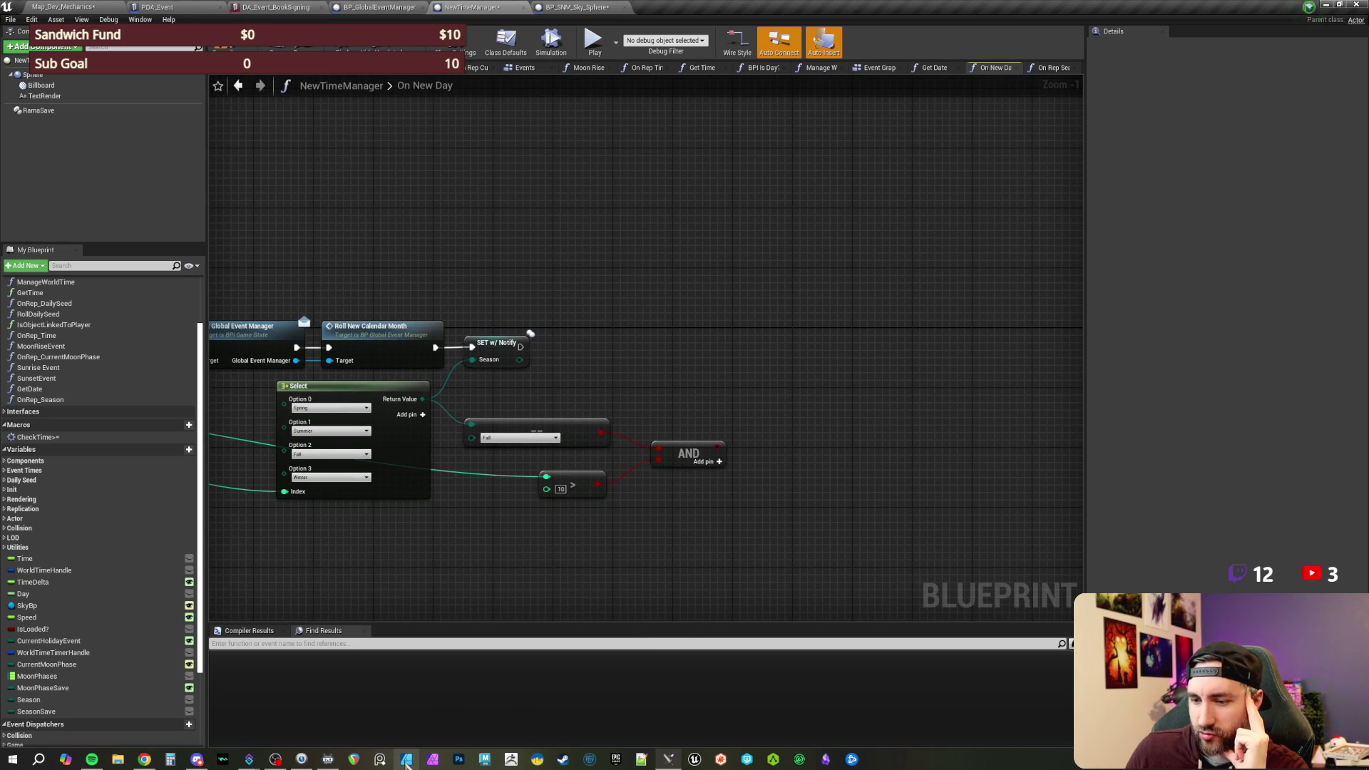
click(118, 760)
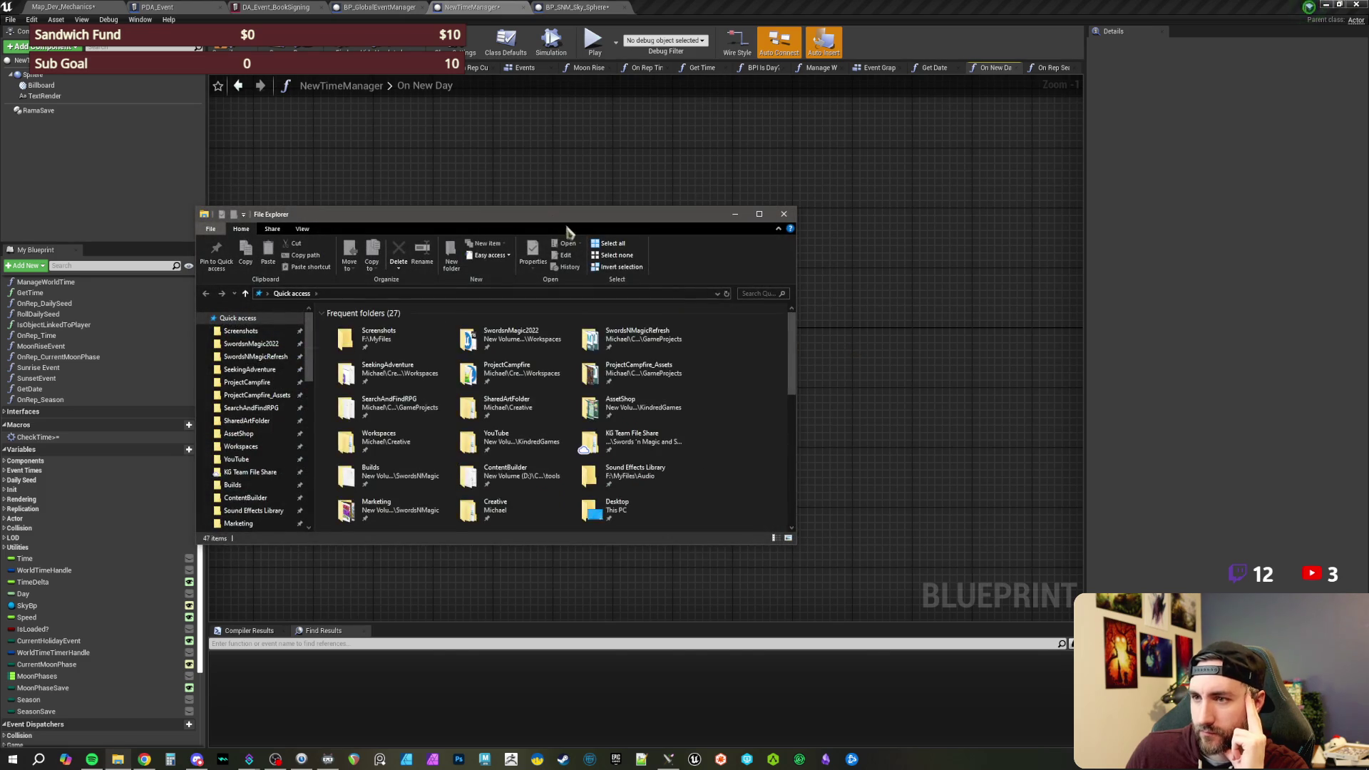
click(736, 214)
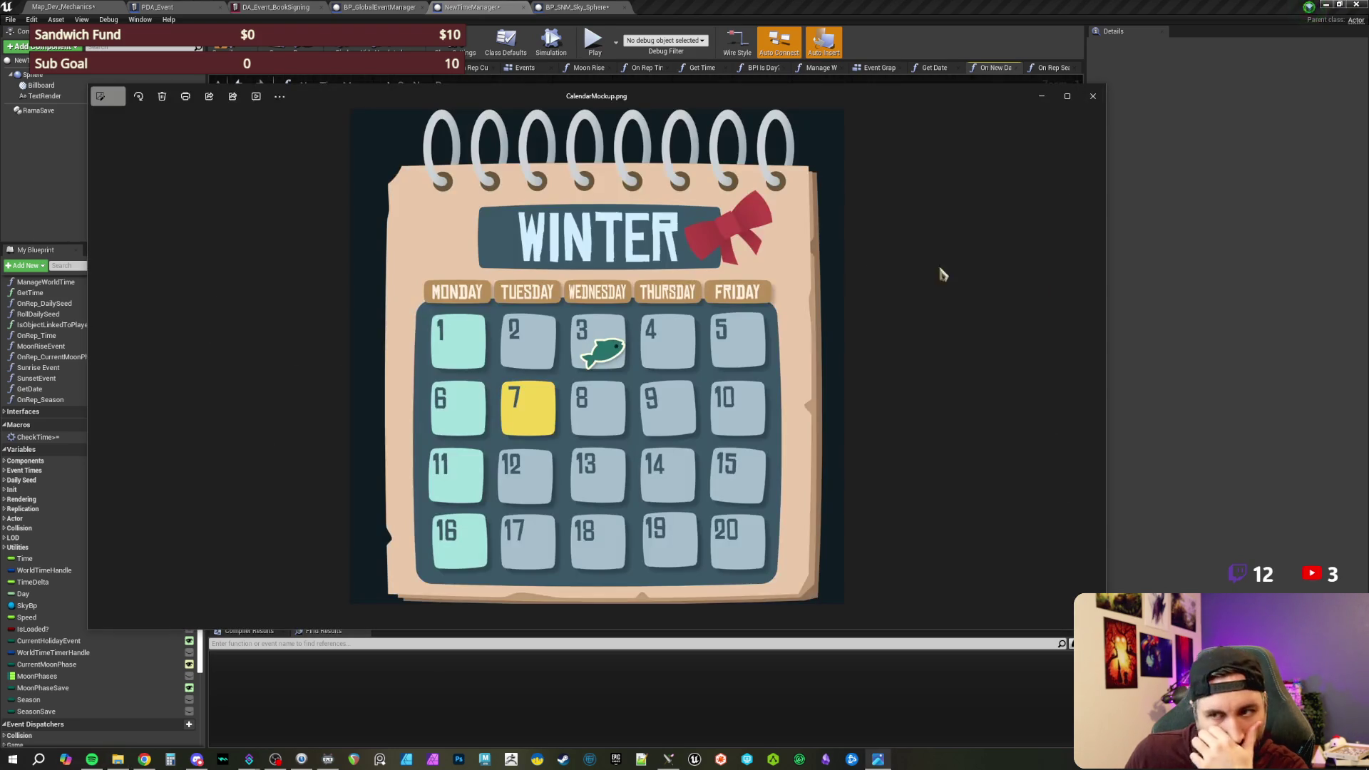
- Move the CalendarMockup.png window left, narrow it, and bring up Calculator
drag(695, 98, 611, 34)
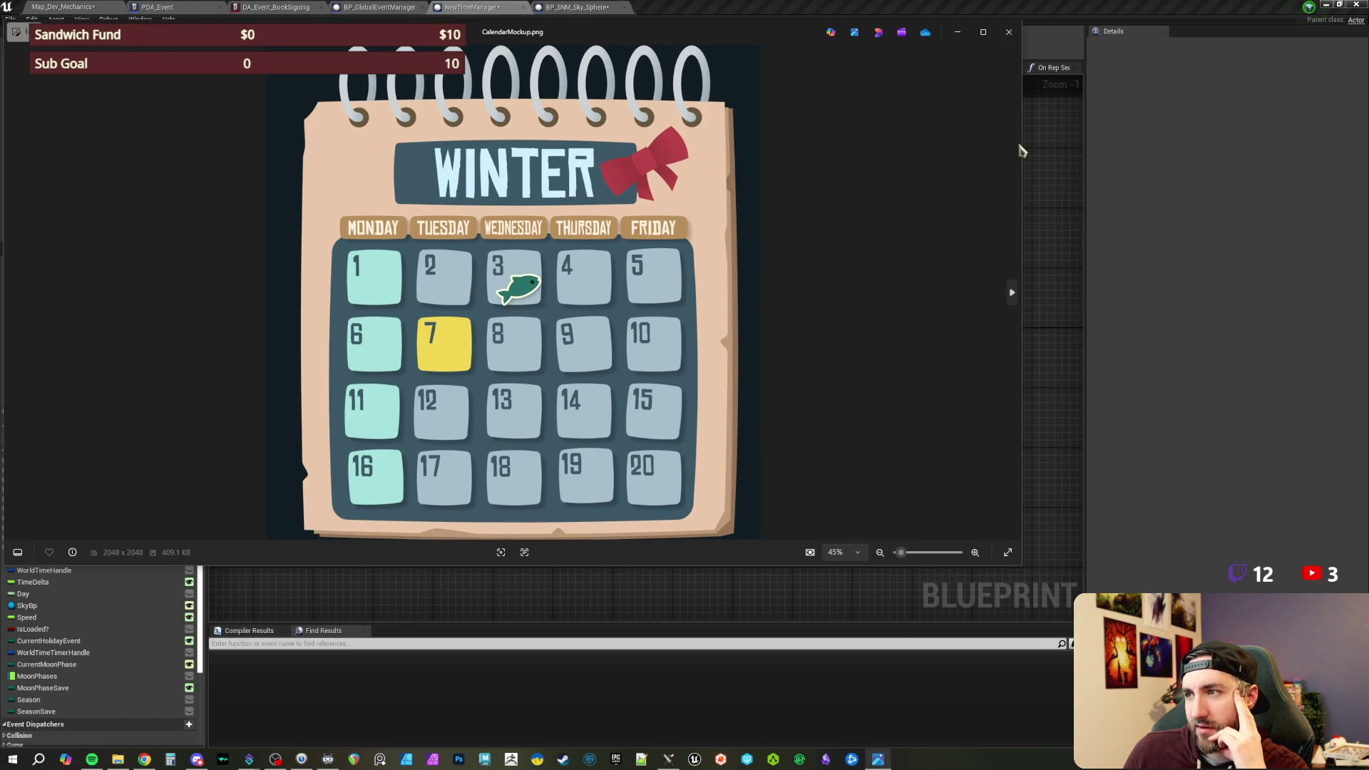
drag(1022, 146, 763, 154)
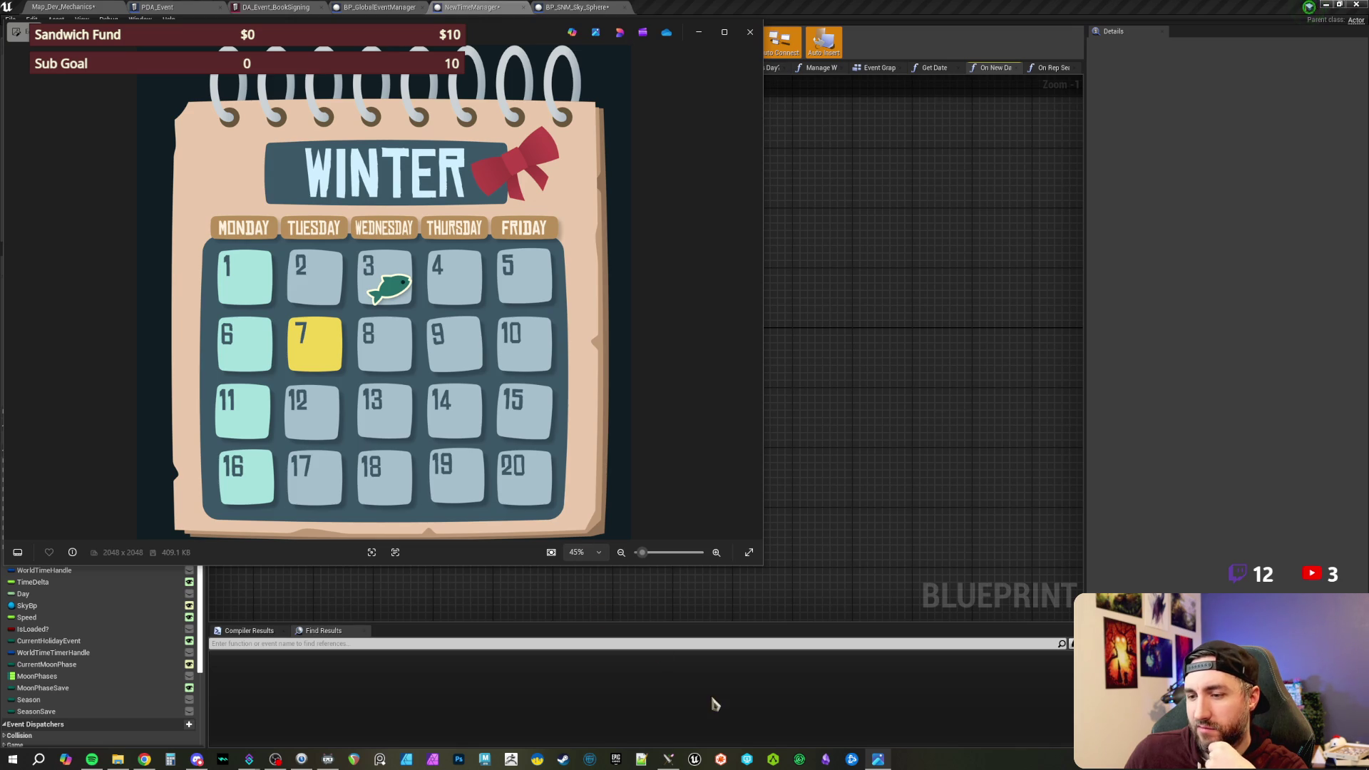
click(172, 760)
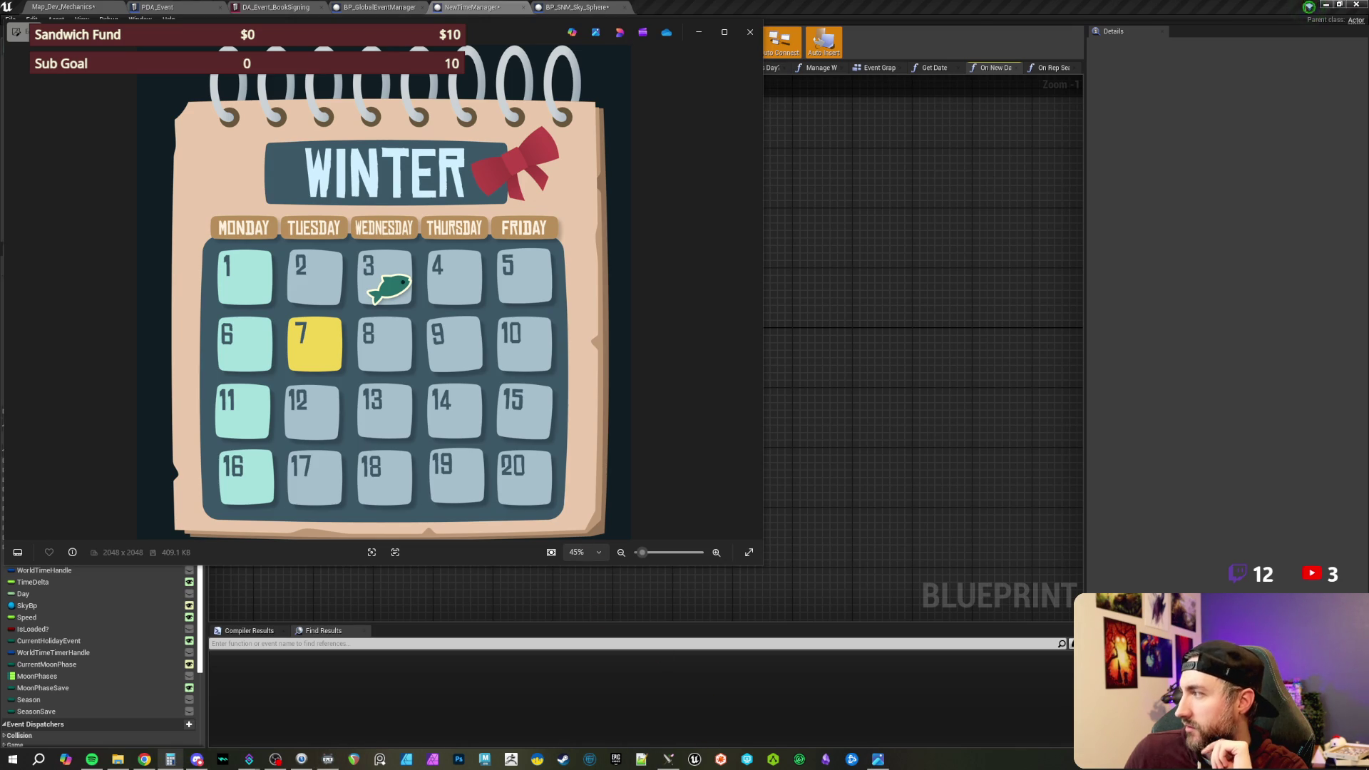
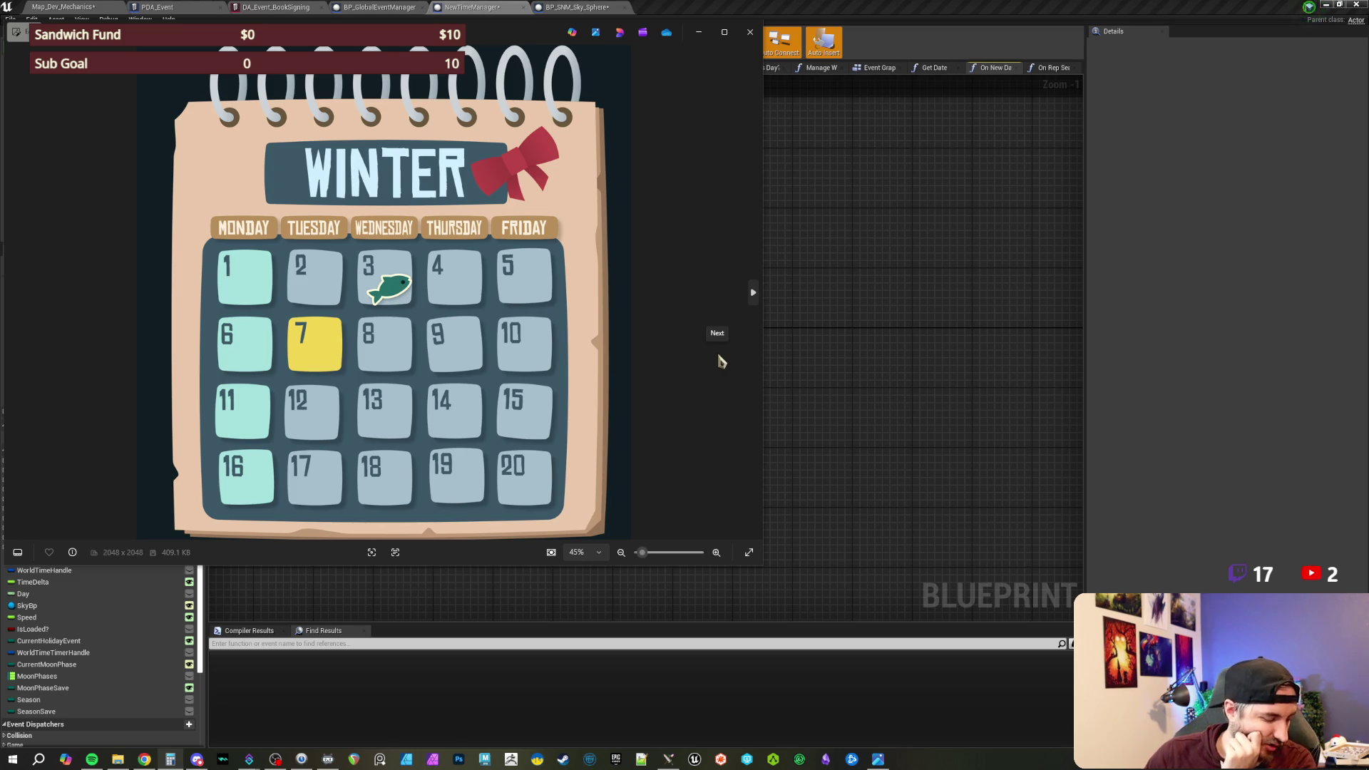
- Reposition the CalendarMockup.png viewer over the blueprint graph, then close it to reveal On New Day
drag(507, 36, 563, 77)
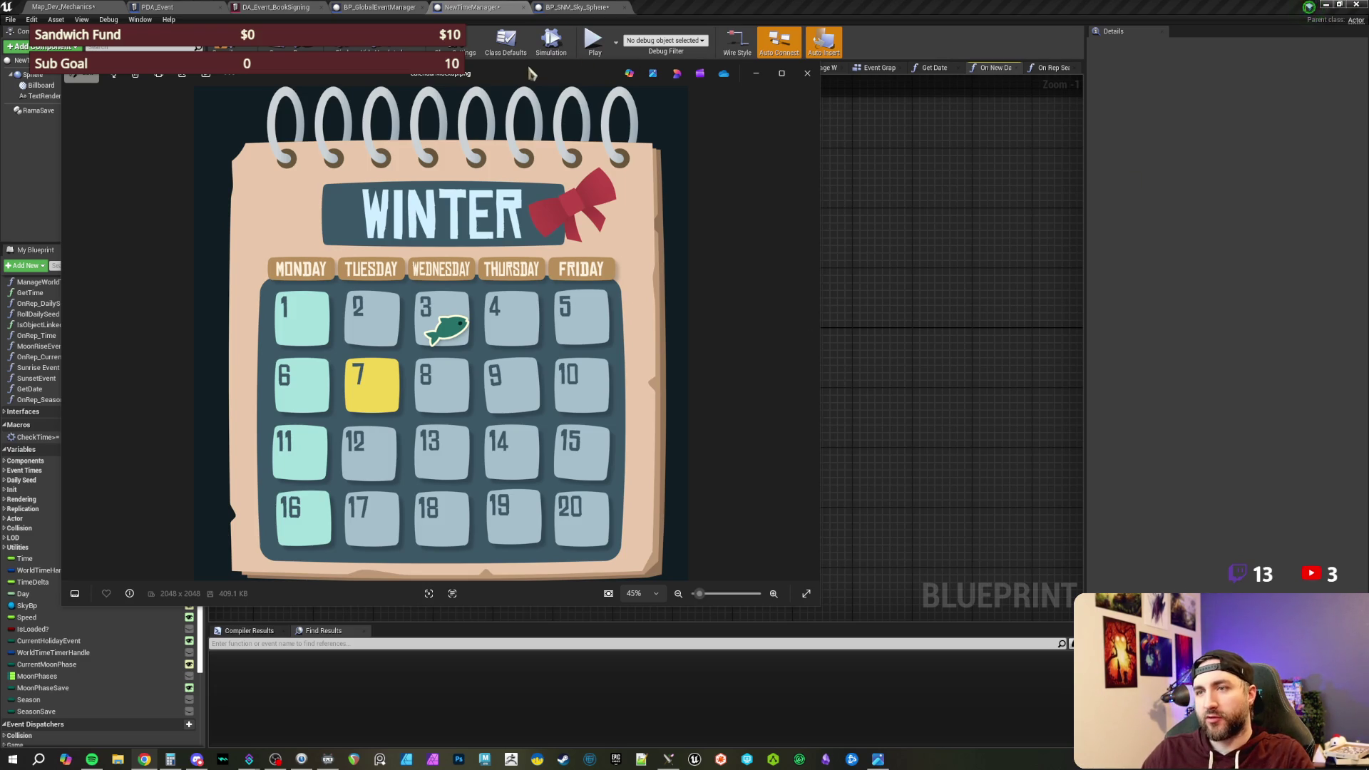
drag(525, 77, 765, 86)
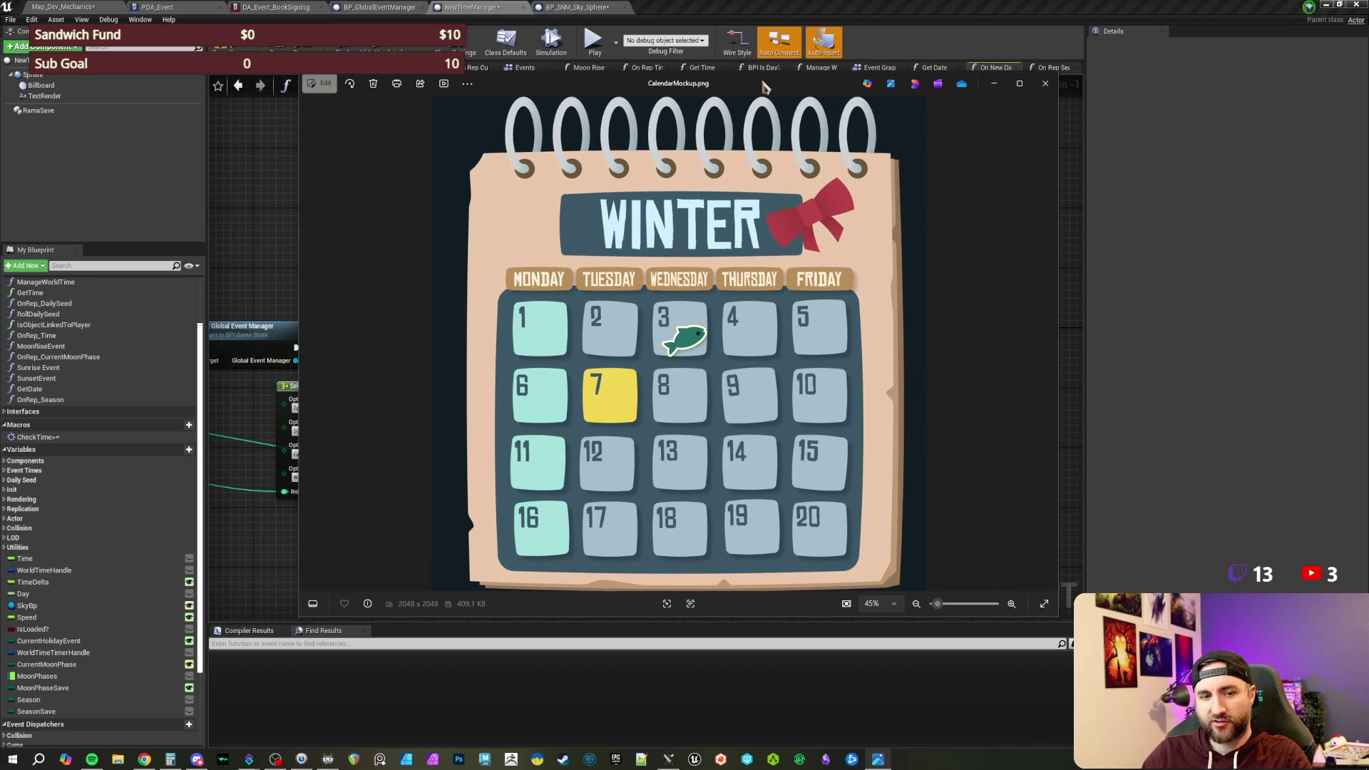
drag(763, 86, 747, 85)
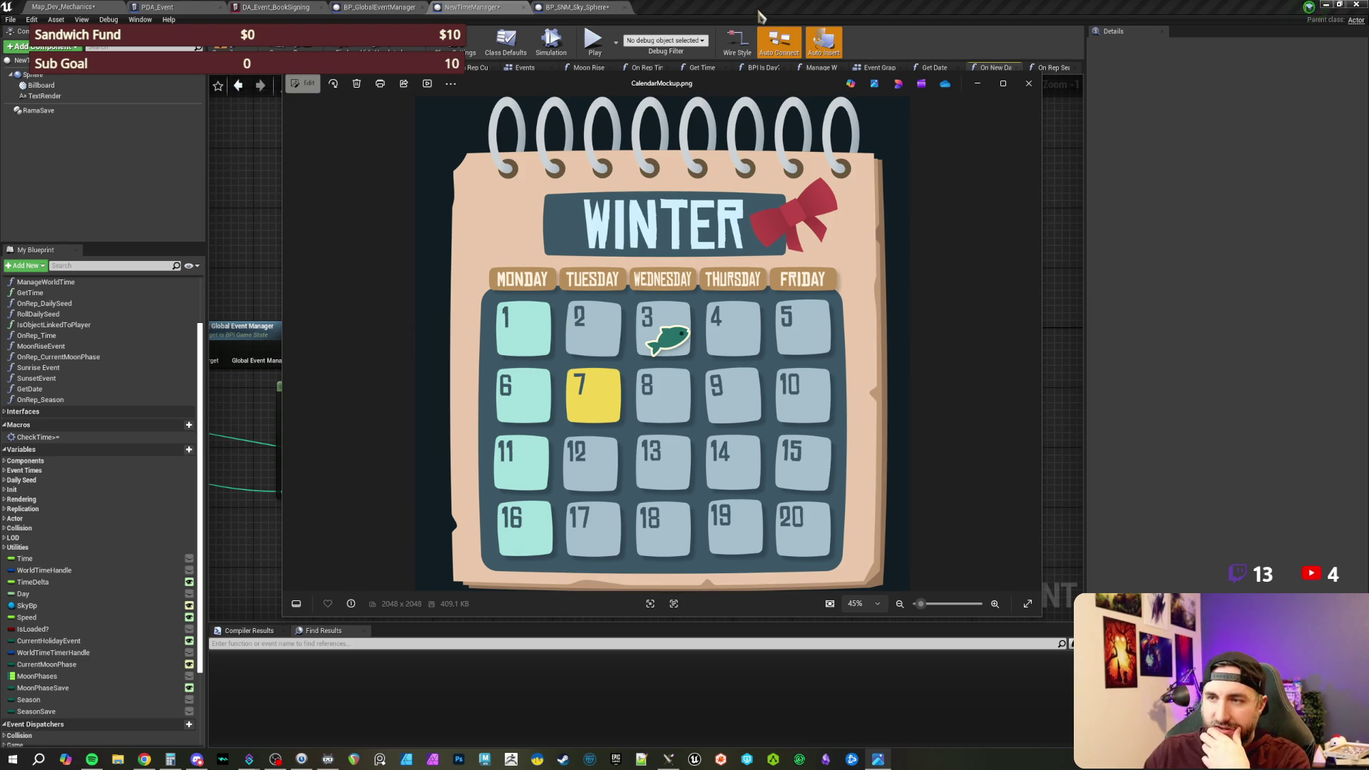
mouse_move(734, 87)
mouse_down()
mouse_move(699, 86)
mouse_move(728, 91)
mouse_up()
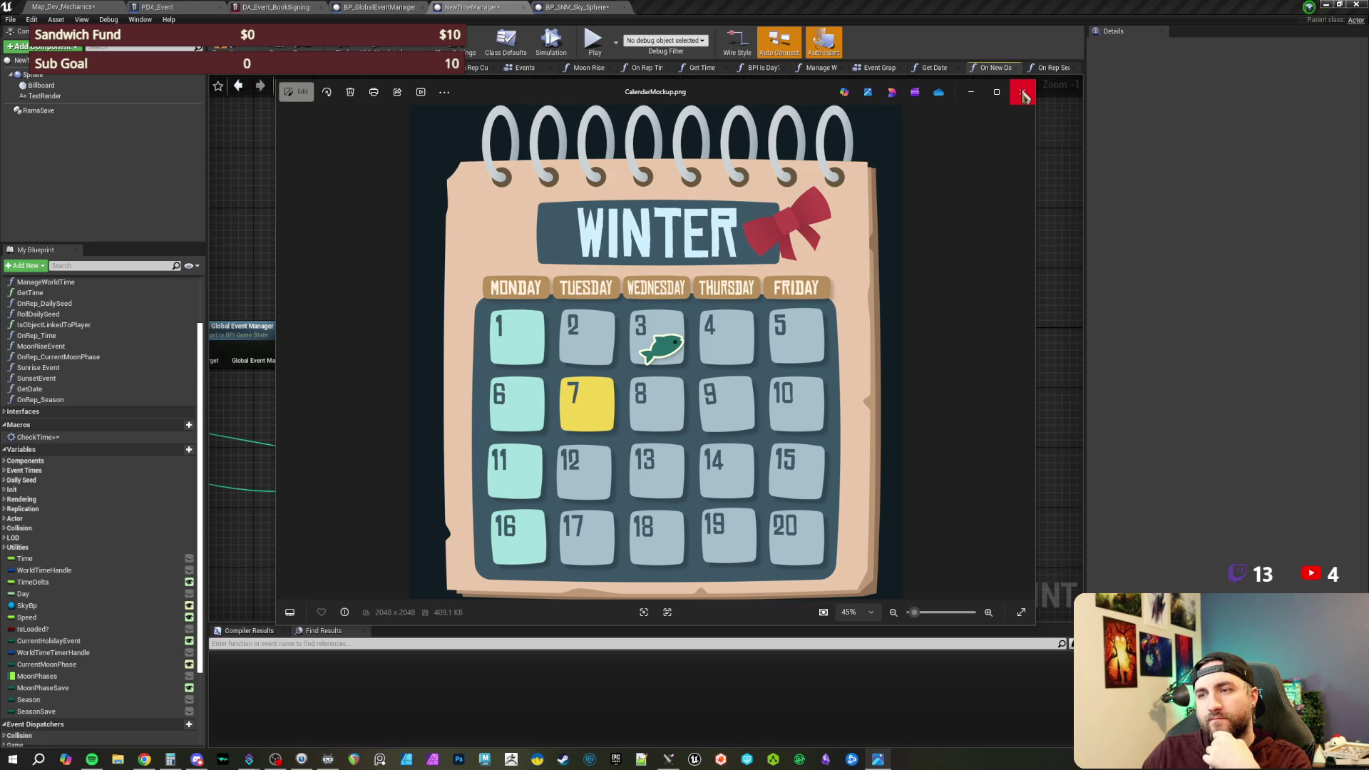
click(1023, 96)
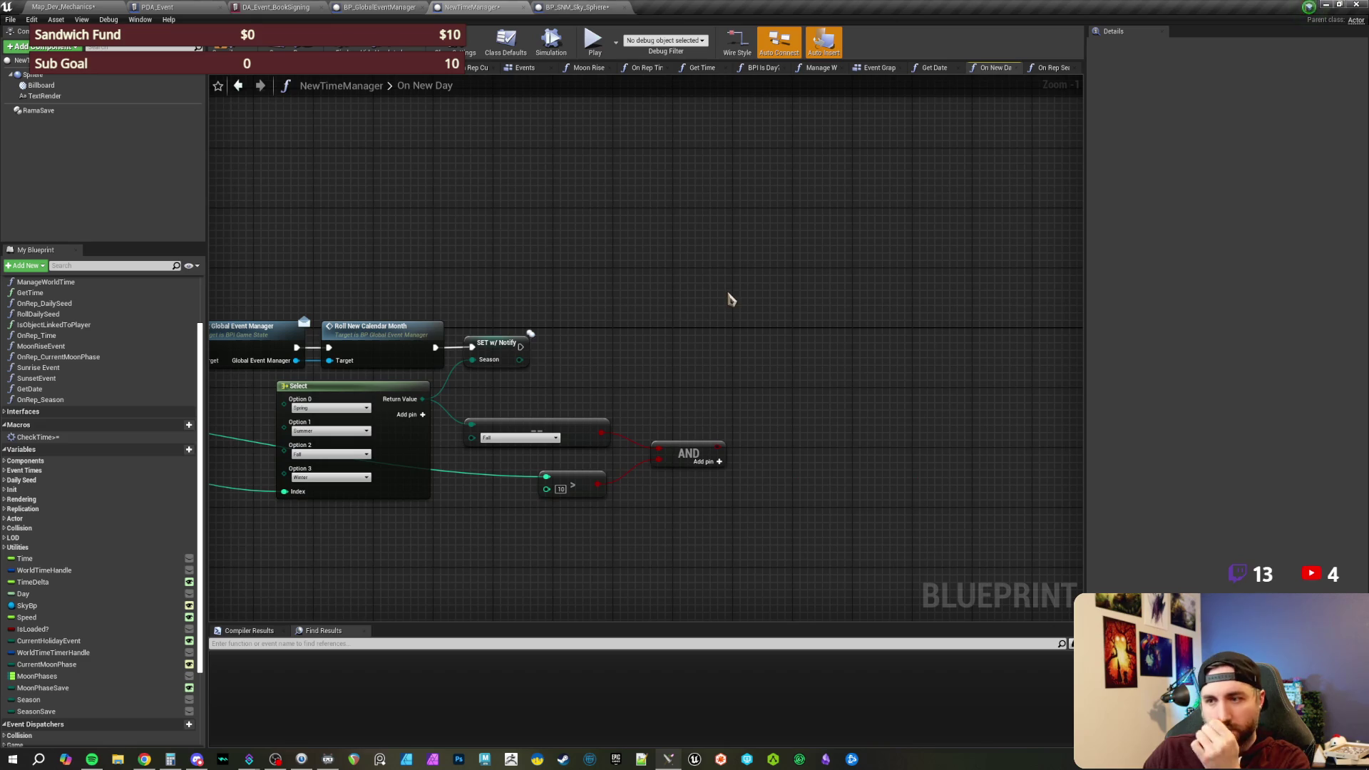